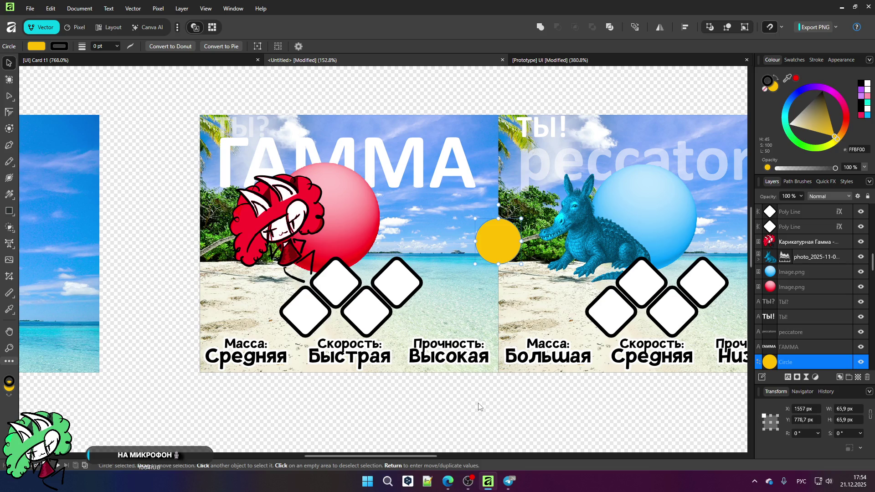
- Deselect the yellow circle and zoom around to inspect the arena card
{"action": "scroll", "coordinate": [394, 304], "scroll_direction": "down", "scroll_amount": 5}
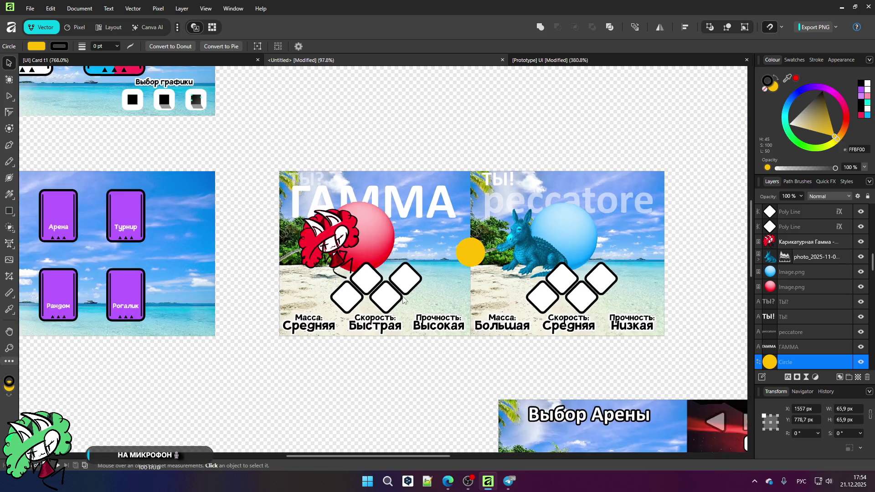
{"action": "scroll", "coordinate": [395, 304], "scroll_direction": "up", "scroll_amount": 2}
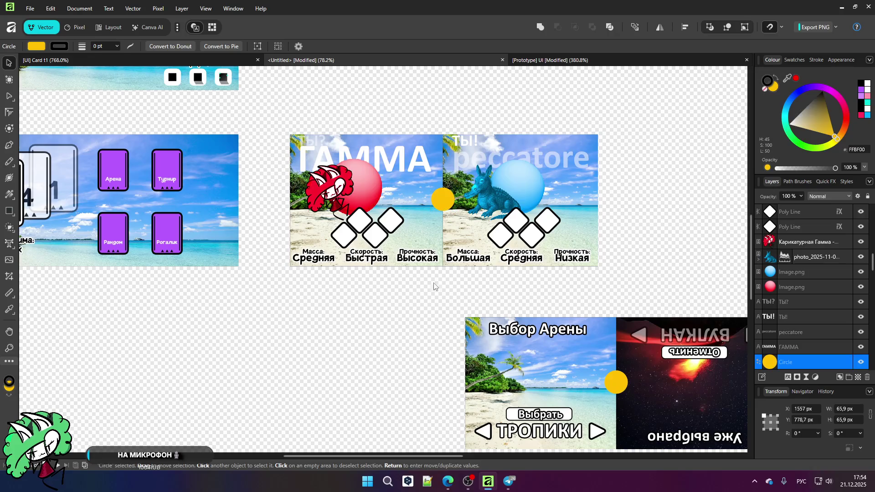
{"action": "left_click", "coordinate": [435, 283]}
{"action": "scroll", "coordinate": [345, 194], "scroll_direction": "up", "scroll_amount": 4}
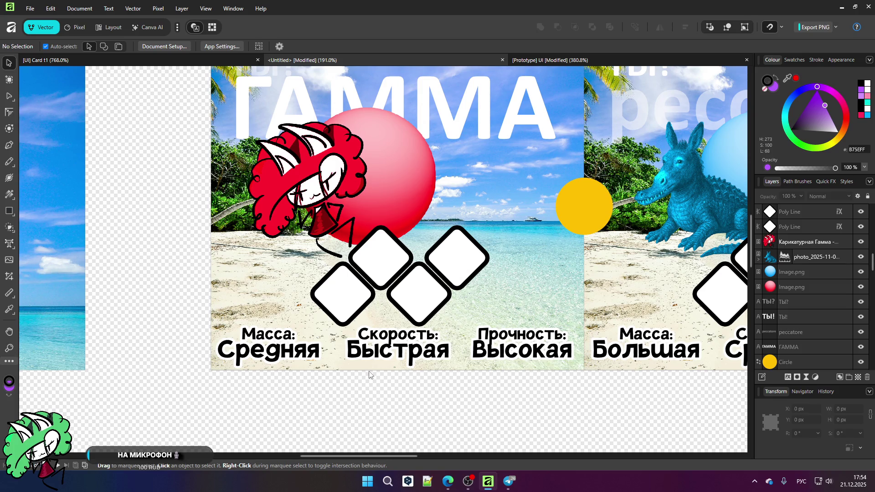
{"action": "scroll", "coordinate": [340, 299], "scroll_direction": "up", "scroll_amount": 2}
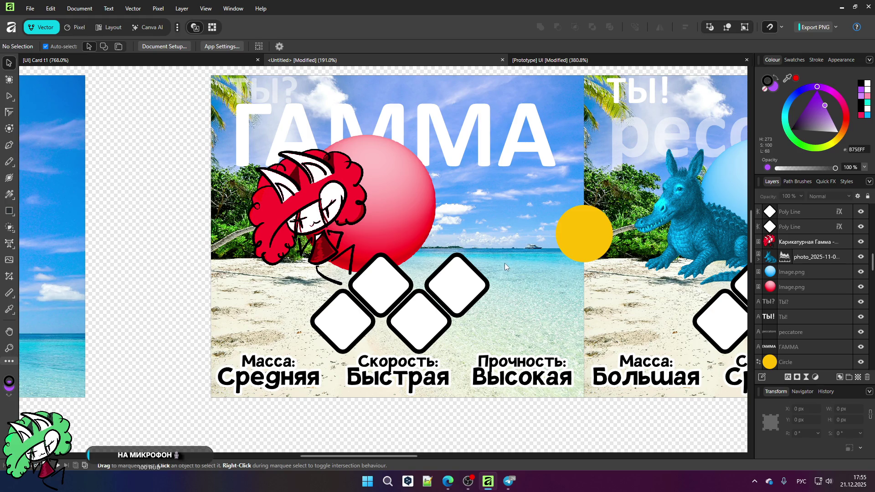
{"action": "scroll", "coordinate": [432, 241], "scroll_direction": "down", "scroll_amount": 6}
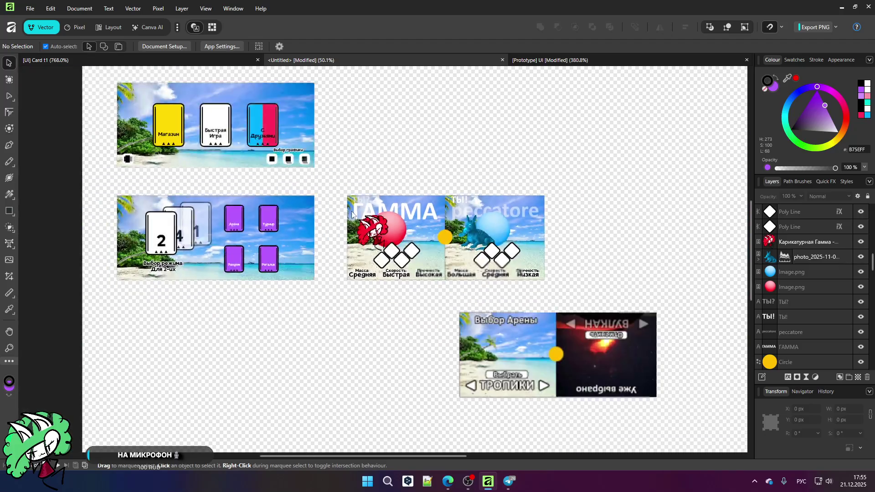
{"action": "scroll", "coordinate": [351, 250], "scroll_direction": "up", "scroll_amount": 2}
{"action": "scroll", "coordinate": [352, 250], "scroll_direction": "up", "scroll_amount": 1}
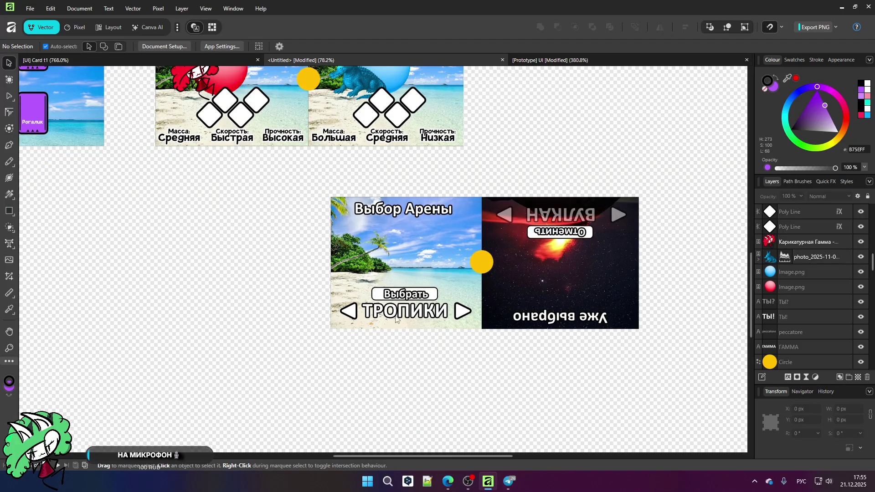
{"action": "scroll", "coordinate": [399, 336], "scroll_direction": "up", "scroll_amount": 3}
{"action": "scroll", "coordinate": [353, 315], "scroll_direction": "down", "scroll_amount": 1}
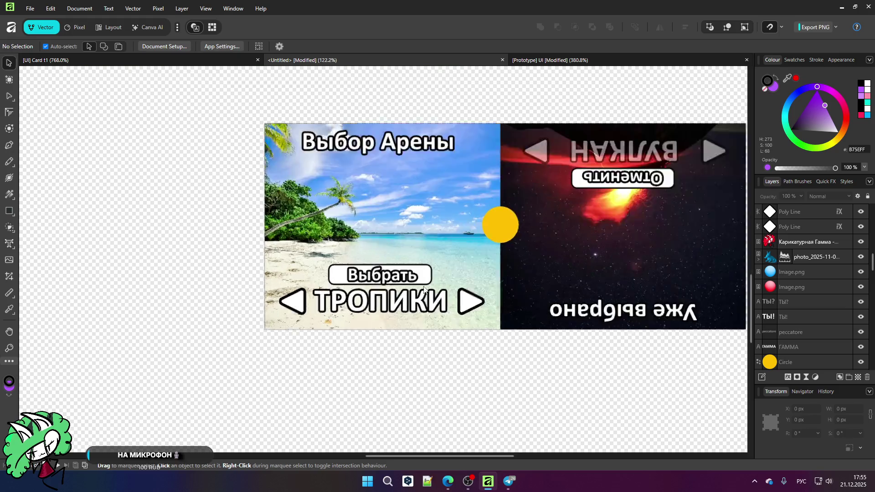
{"action": "scroll", "coordinate": [355, 287], "scroll_direction": "up", "scroll_amount": 1}
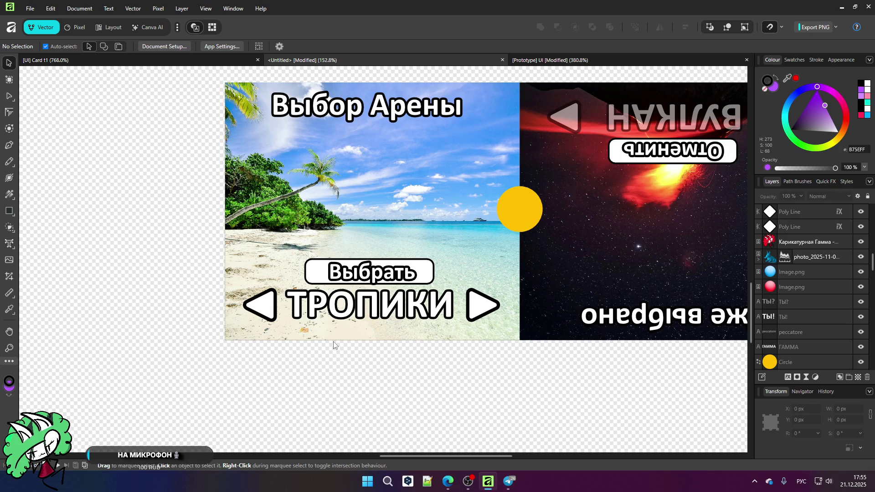
{"action": "scroll", "coordinate": [378, 329], "scroll_direction": "down", "scroll_amount": 1}
{"action": "scroll", "coordinate": [422, 314], "scroll_direction": "up", "scroll_amount": 2}
{"action": "scroll", "coordinate": [421, 314], "scroll_direction": "down", "scroll_amount": 2}
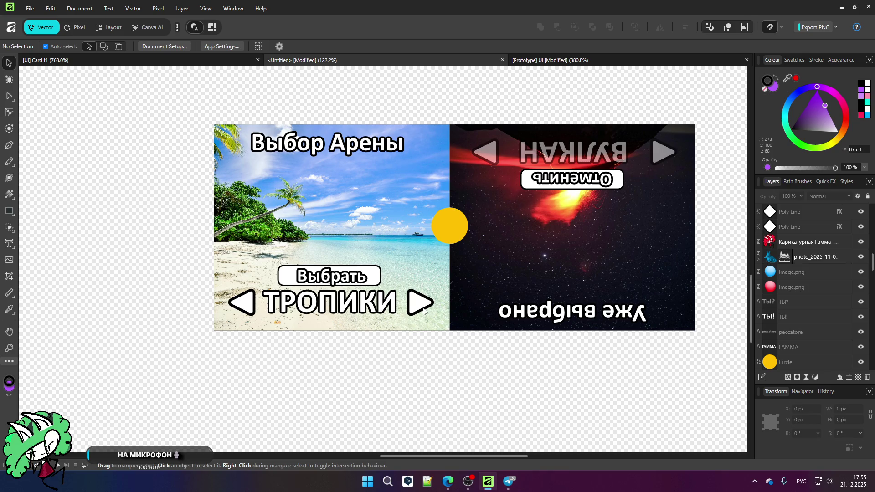
{"action": "scroll", "coordinate": [416, 305], "scroll_direction": "down", "scroll_amount": 5, "text": "ctrl"}
{"action": "scroll", "coordinate": [392, 268], "scroll_direction": "up", "scroll_amount": 2}
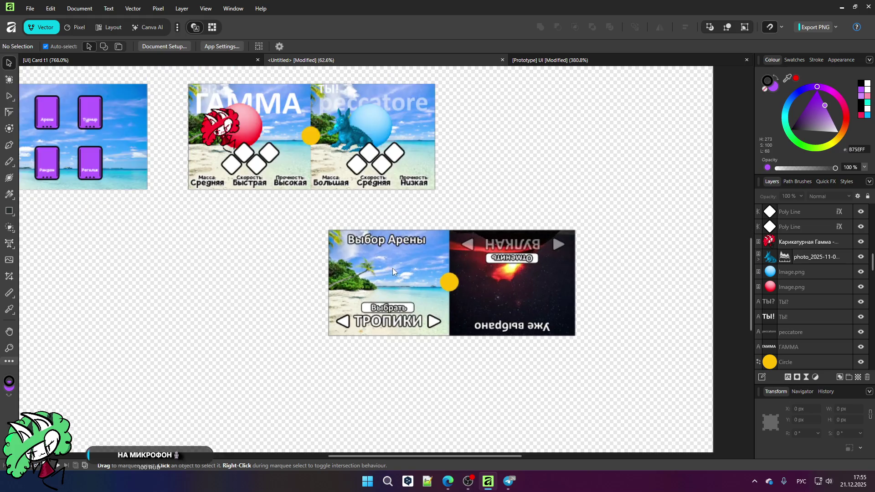
{"action": "scroll", "coordinate": [351, 323], "scroll_direction": "up", "scroll_amount": 4}
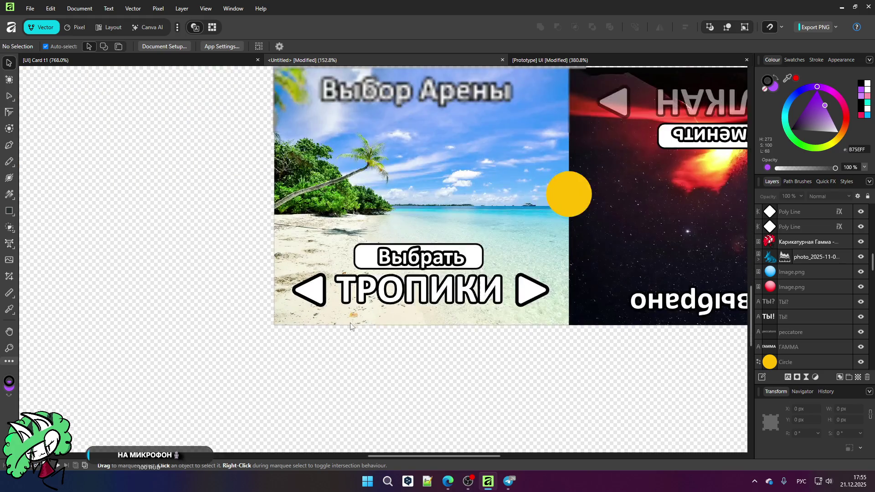
- Delete both arrow triangles, the ТРОПИКИ label and the Выбрать button from the tropics half
{"action": "left_click", "coordinate": [315, 297]}
{"action": "key", "text": "Delete"}
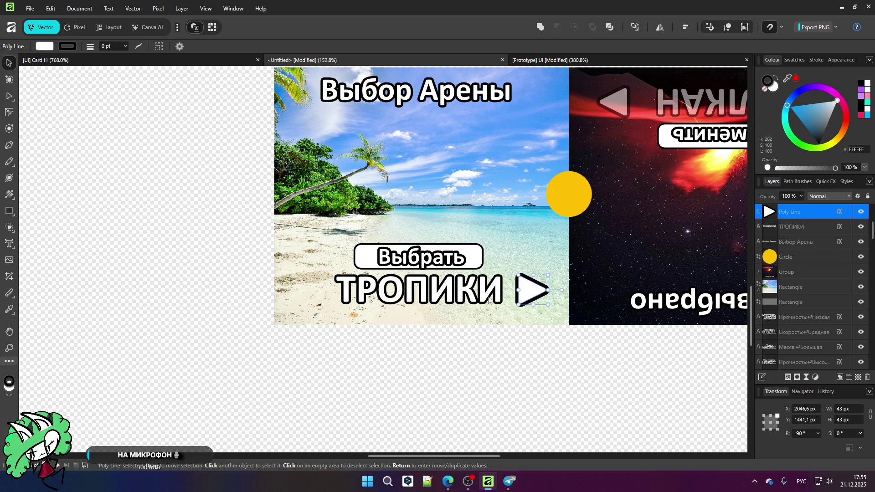
{"action": "key", "text": "Delete"}
{"action": "key", "text": "Delete"}
{"action": "key", "text": "Delete"}
{"action": "key", "text": "Delete"}
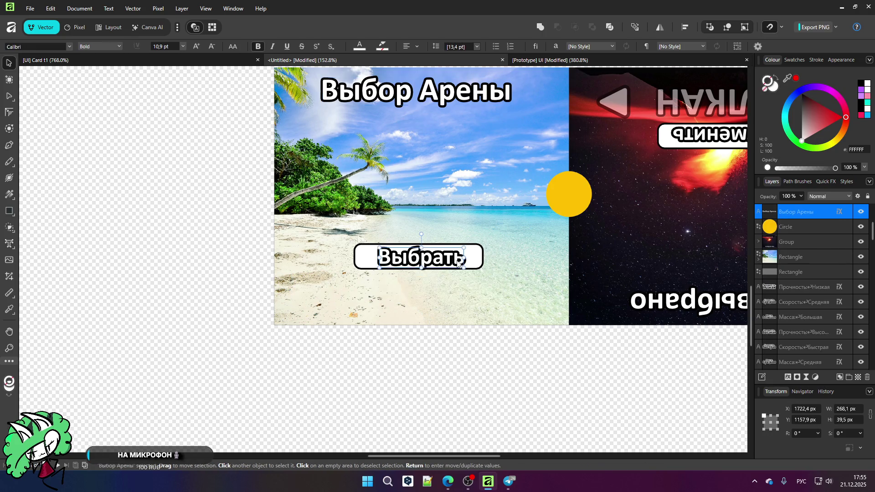
{"action": "key", "text": "Delete"}
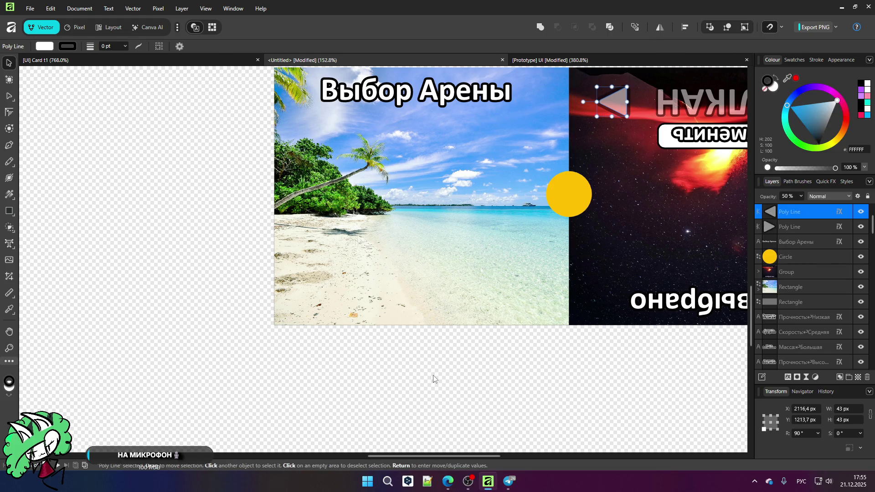
{"action": "left_click", "coordinate": [433, 377]}
{"action": "scroll", "coordinate": [440, 326], "scroll_direction": "down", "scroll_amount": 6}
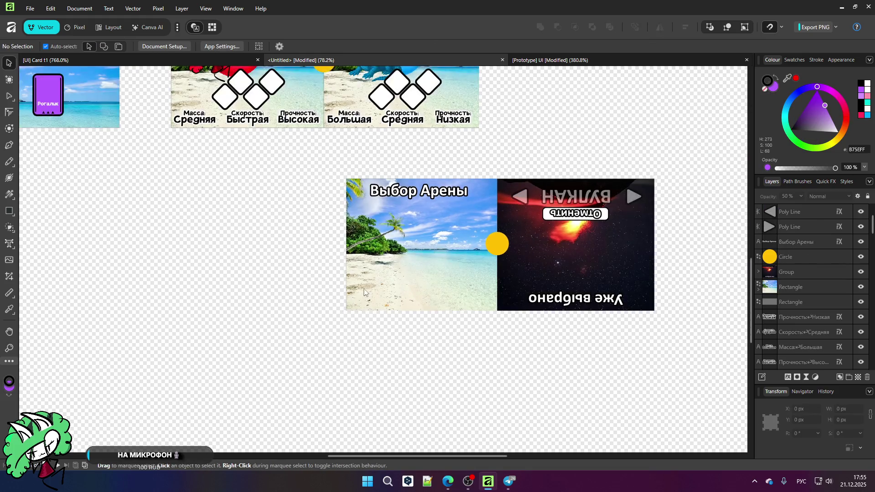
{"action": "scroll", "coordinate": [291, 192], "scroll_direction": "up", "scroll_amount": 5}
{"action": "scroll", "coordinate": [291, 192], "scroll_direction": "up", "scroll_amount": 2}
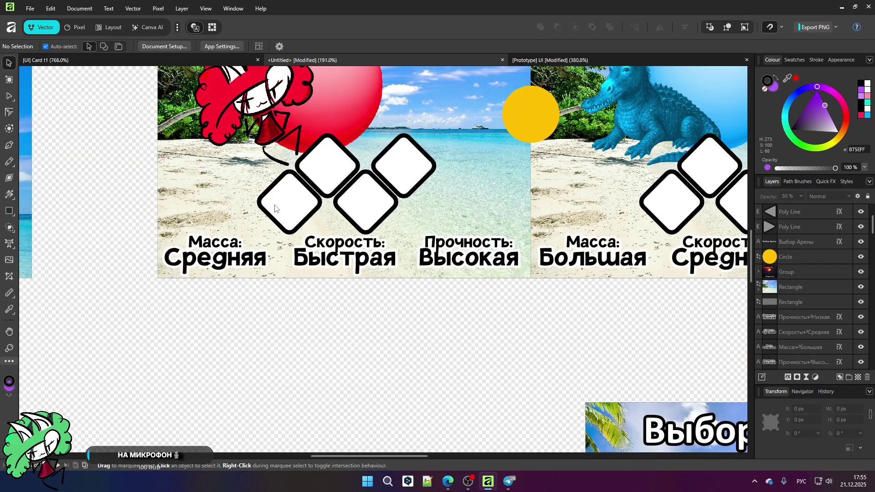
- Copy the four white diamonds from the ГАММА card onto the beach half, inside its layer group
{"action": "left_click", "coordinate": [275, 209]}
{"action": "left_click", "coordinate": [328, 166], "text": "shift"}
{"action": "left_click", "coordinate": [365, 201], "text": "shift"}
{"action": "left_click", "coordinate": [425, 156], "text": "shift"}
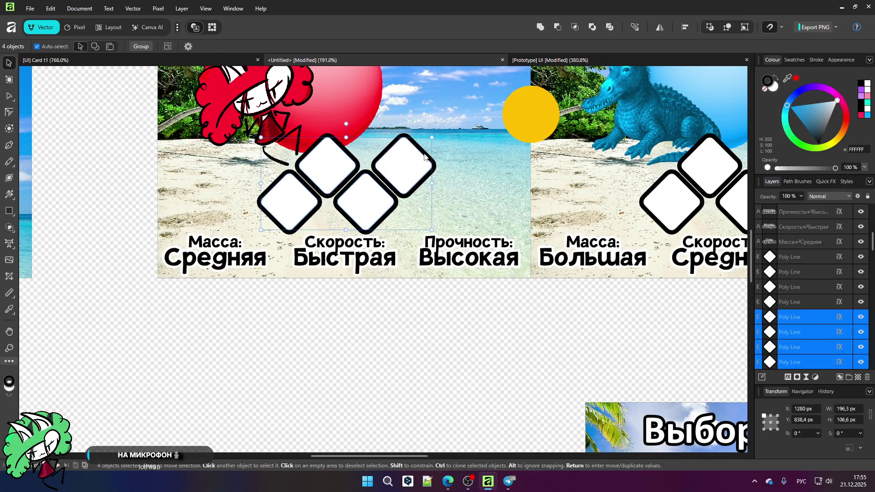
{"action": "scroll", "coordinate": [267, 222], "scroll_direction": "down", "scroll_amount": 5}
{"action": "mouse_move", "coordinate": [298, 219]}
{"action": "left_mouse_down"}
{"action": "mouse_move", "coordinate": [414, 367]}
{"action": "mouse_move", "coordinate": [436, 374]}
{"action": "left_mouse_up"}
{"action": "left_click_drag", "start_coordinate": [798, 334], "coordinate": [802, 201]}
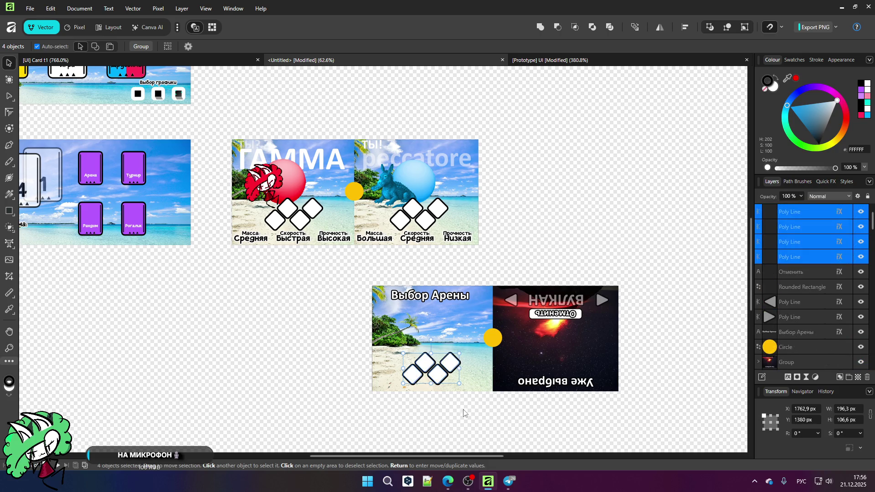
{"action": "left_click", "coordinate": [446, 420]}
- Nudge the four copied diamonds slightly higher on the beach half
{"action": "scroll", "coordinate": [446, 420], "scroll_direction": "up", "scroll_amount": 3}
{"action": "scroll", "coordinate": [394, 348], "scroll_direction": "up", "scroll_amount": 2}
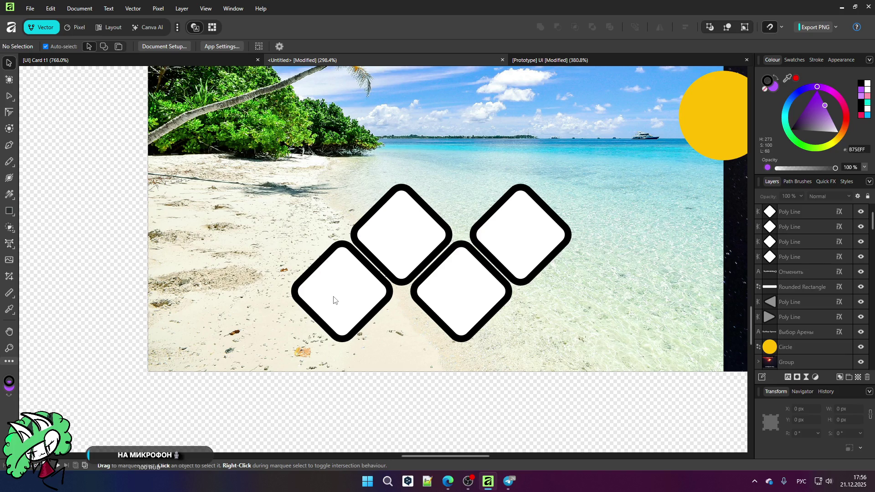
{"action": "scroll", "coordinate": [354, 258], "scroll_direction": "down", "scroll_amount": 4}
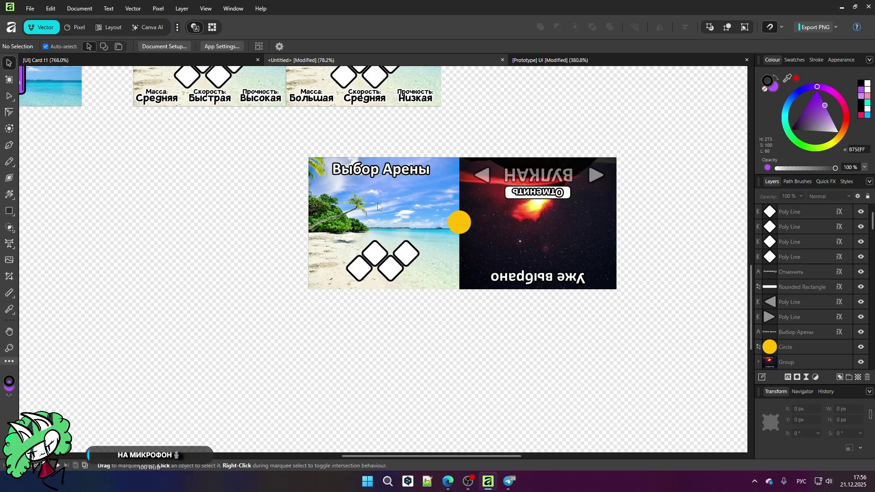
{"action": "scroll", "coordinate": [377, 164], "scroll_direction": "up", "scroll_amount": 1}
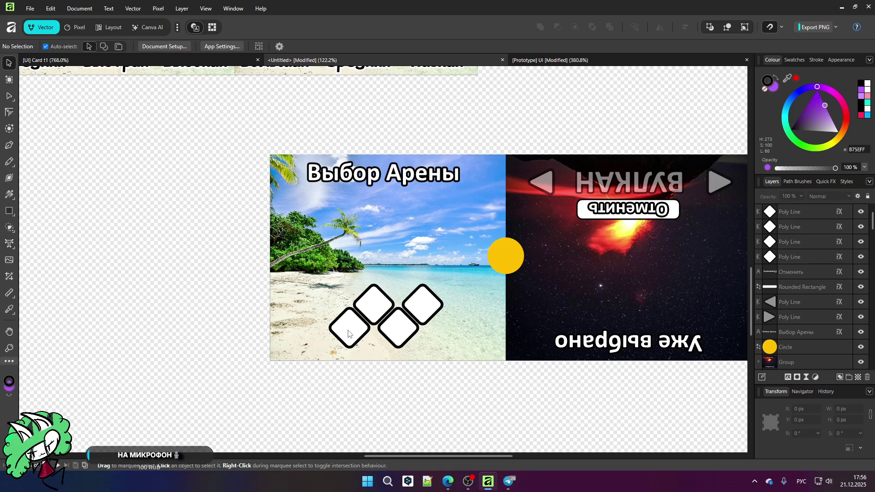
{"action": "scroll", "coordinate": [348, 333], "scroll_direction": "down", "scroll_amount": 3}
{"action": "scroll", "coordinate": [348, 333], "scroll_direction": "up", "scroll_amount": 3}
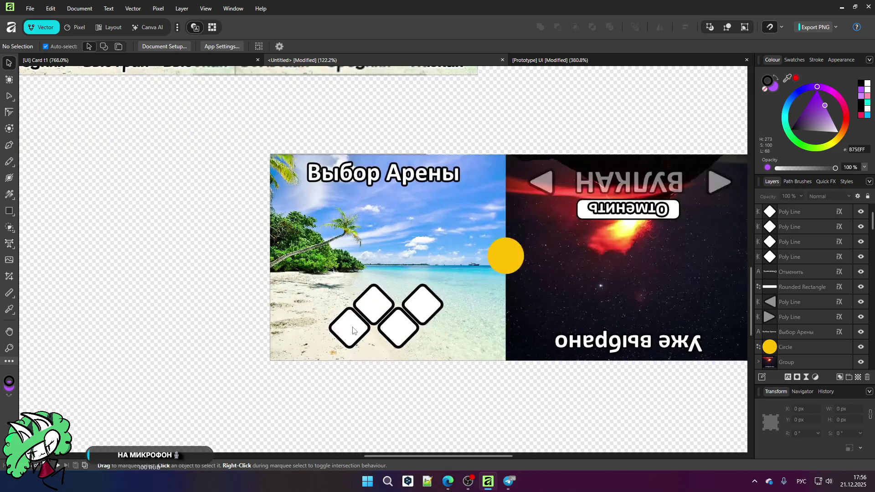
{"action": "left_click", "coordinate": [349, 329]}
{"action": "left_click", "coordinate": [374, 303], "text": "shift"}
{"action": "left_click", "coordinate": [399, 327], "text": "shift"}
{"action": "left_click", "coordinate": [422, 304], "text": "shift"}
{"action": "left_click_drag", "start_coordinate": [384, 324], "coordinate": [382, 311]}
{"action": "left_click", "coordinate": [383, 370]}
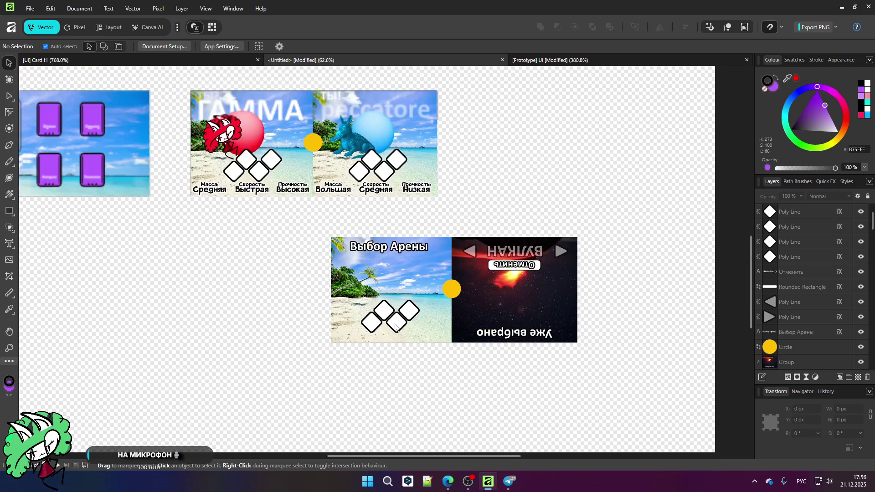
{"action": "scroll", "coordinate": [383, 327], "scroll_direction": "down", "scroll_amount": 3}
{"action": "scroll", "coordinate": [387, 321], "scroll_direction": "up", "scroll_amount": 1}
{"action": "scroll", "coordinate": [234, 146], "scroll_direction": "up", "scroll_amount": 4}
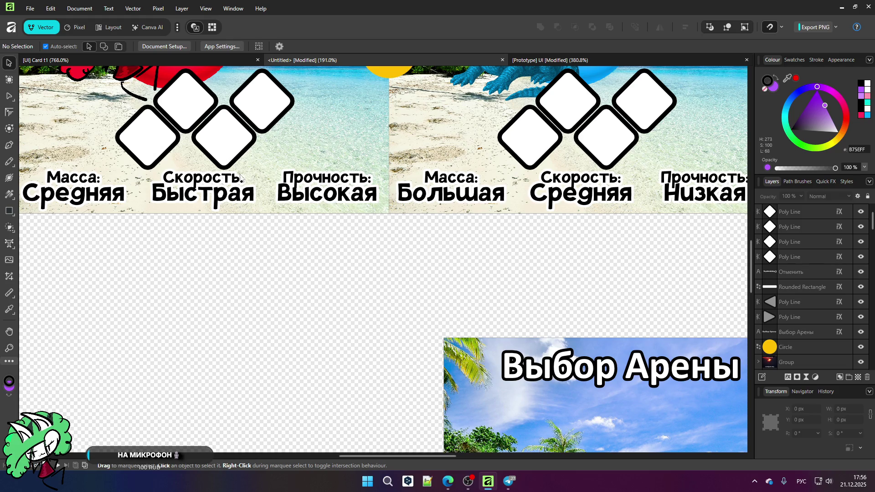
{"action": "scroll", "coordinate": [362, 278], "scroll_direction": "down", "scroll_amount": 3}
{"action": "scroll", "coordinate": [362, 276], "scroll_direction": "down", "scroll_amount": 2}
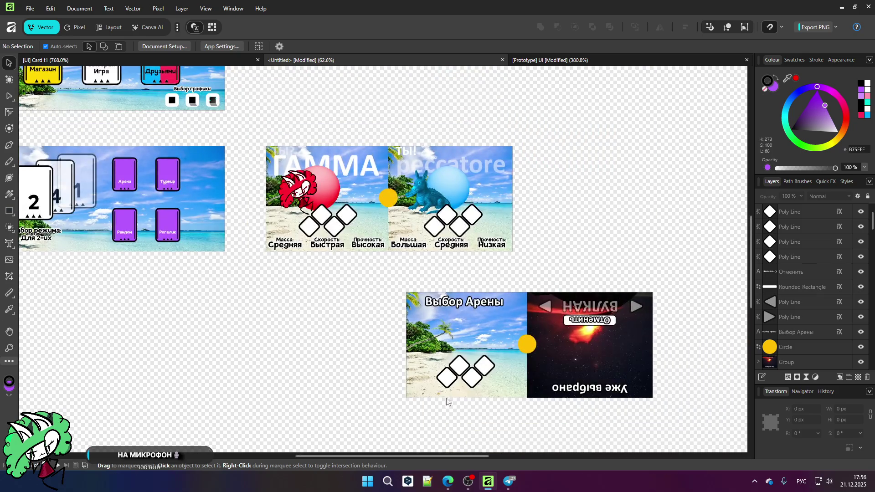
{"action": "scroll", "coordinate": [443, 401], "scroll_direction": "up", "scroll_amount": 2}
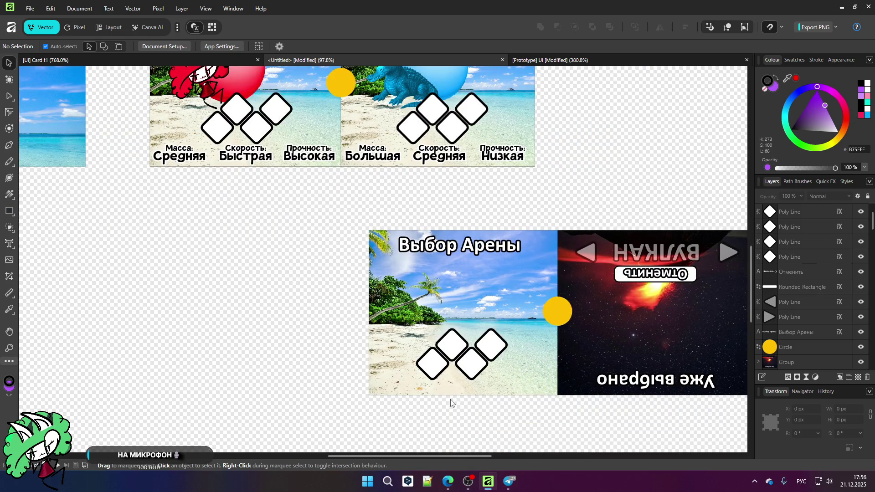
{"action": "scroll", "coordinate": [323, 181], "scroll_direction": "down", "scroll_amount": 2}
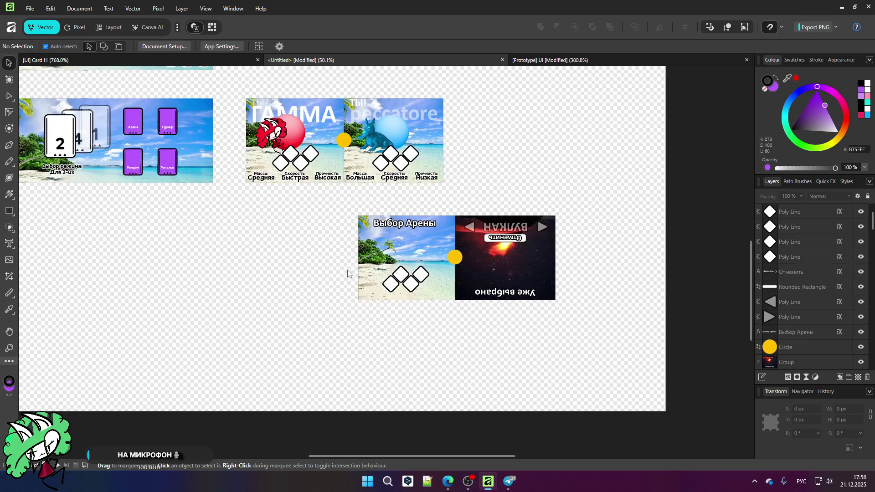
{"action": "scroll", "coordinate": [292, 152], "scroll_direction": "up", "scroll_amount": 1}
{"action": "scroll", "coordinate": [287, 138], "scroll_direction": "up", "scroll_amount": 1}
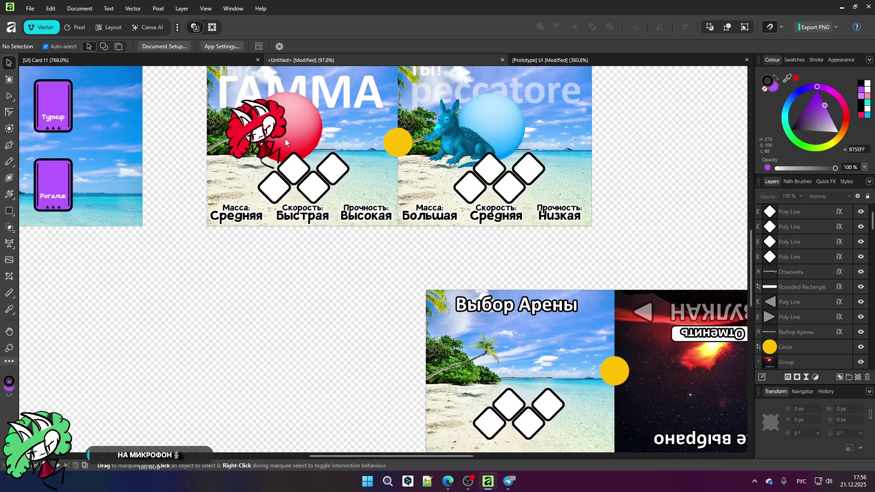
{"action": "scroll", "coordinate": [305, 149], "scroll_direction": "down", "scroll_amount": 2}
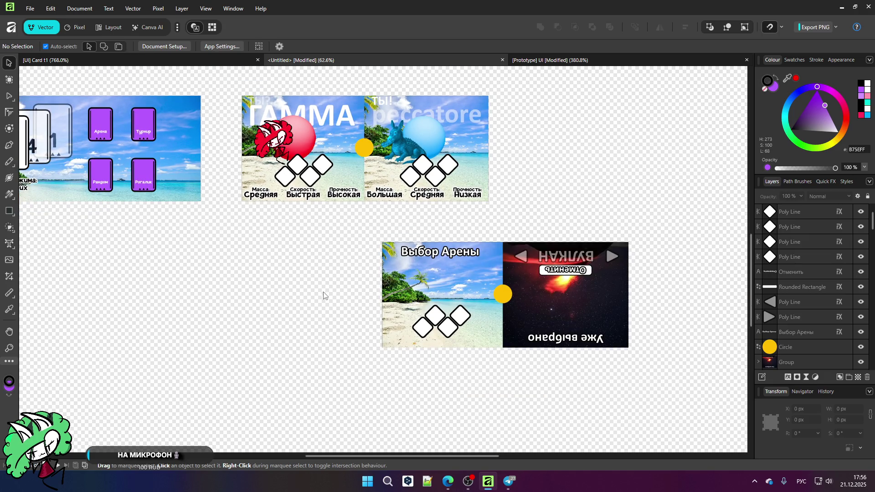
{"action": "scroll", "coordinate": [299, 137], "scroll_direction": "up", "scroll_amount": 2}
{"action": "scroll", "coordinate": [239, 130], "scroll_direction": "up", "scroll_amount": 2}
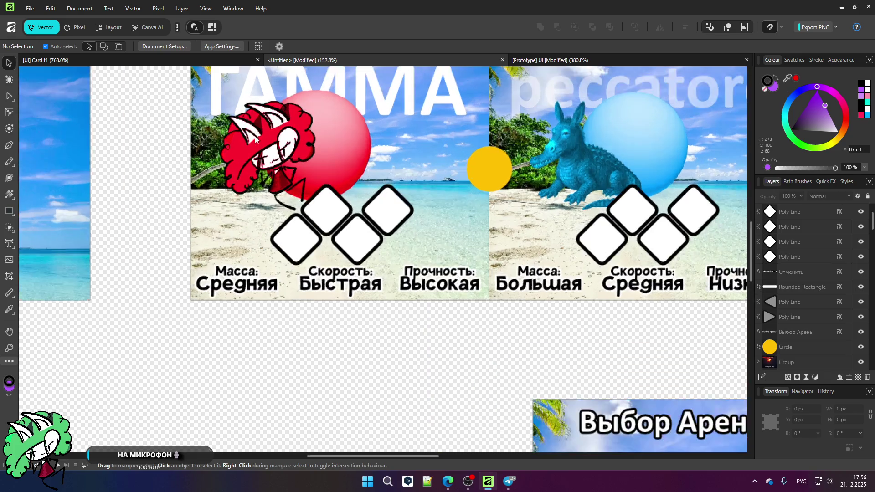
{"action": "scroll", "coordinate": [251, 136], "scroll_direction": "down", "scroll_amount": 3}
{"action": "scroll", "coordinate": [248, 240], "scroll_direction": "up", "scroll_amount": 2}
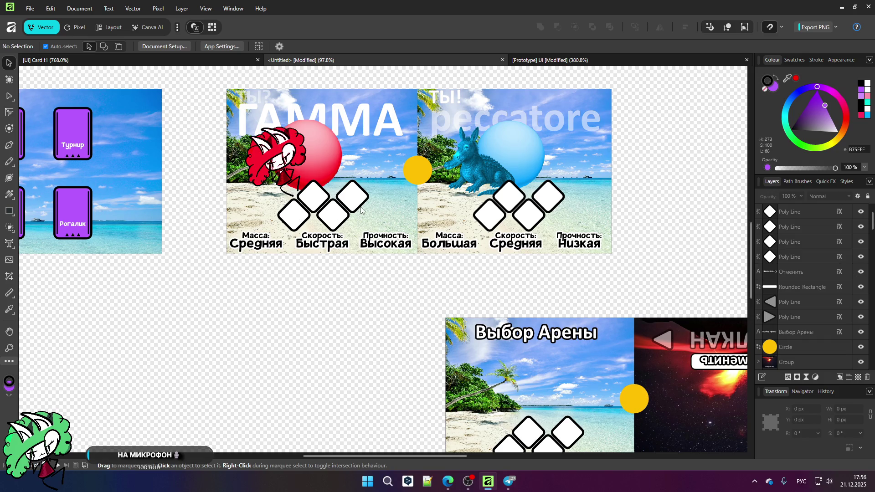
{"action": "scroll", "coordinate": [362, 214], "scroll_direction": "down", "scroll_amount": 1}
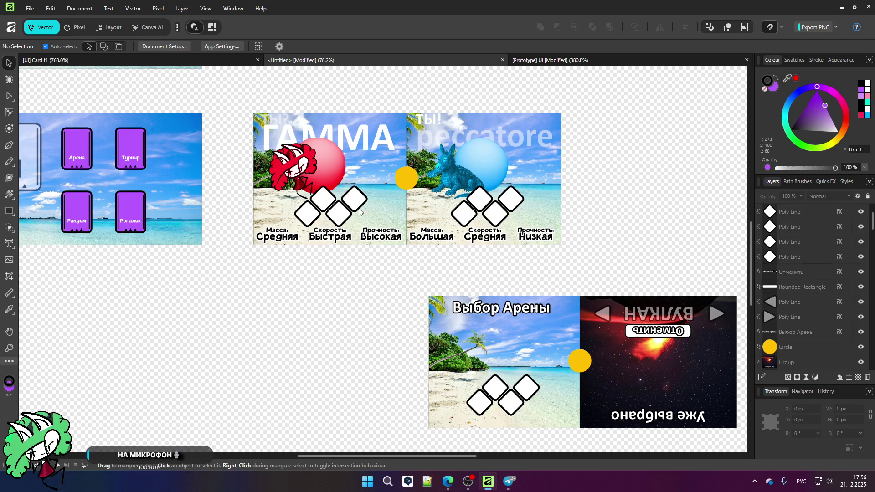
{"action": "scroll", "coordinate": [360, 211], "scroll_direction": "up", "scroll_amount": 1}
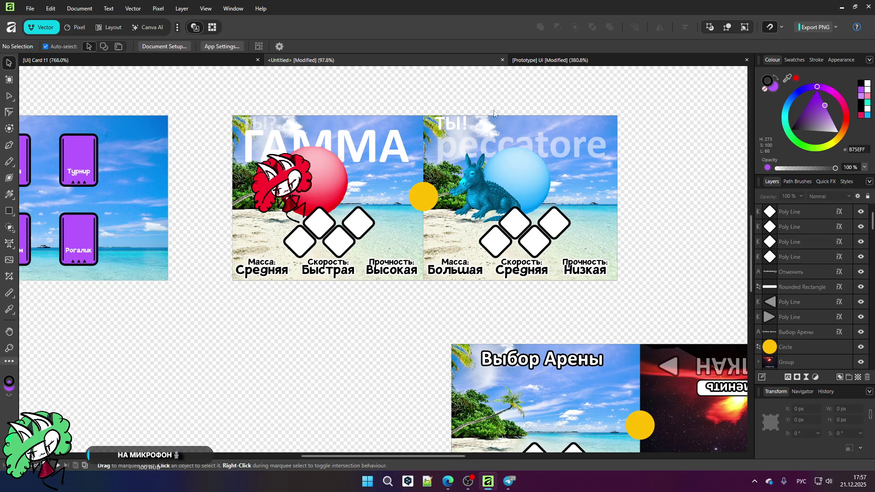
{"action": "scroll", "coordinate": [242, 226], "scroll_direction": "down", "scroll_amount": 3}
{"action": "scroll", "coordinate": [273, 269], "scroll_direction": "up", "scroll_amount": 3}
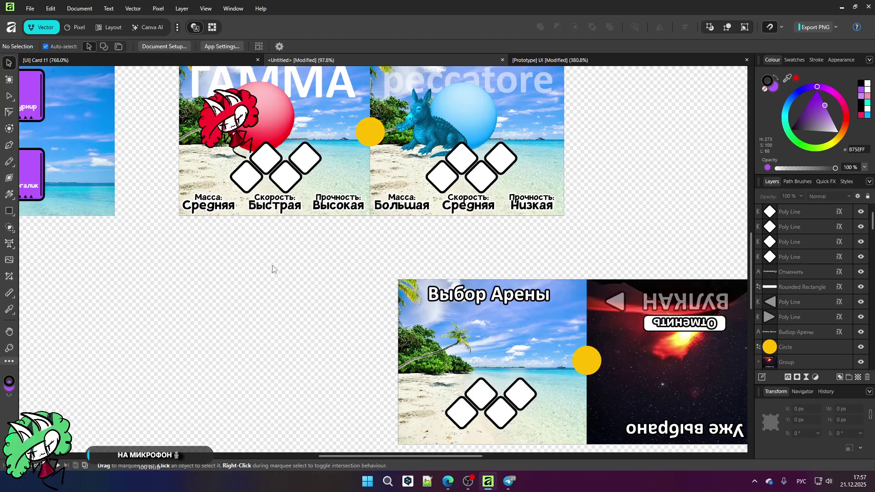
{"action": "scroll", "coordinate": [272, 265], "scroll_direction": "down", "scroll_amount": 3}
{"action": "scroll", "coordinate": [255, 169], "scroll_direction": "up", "scroll_amount": 4}
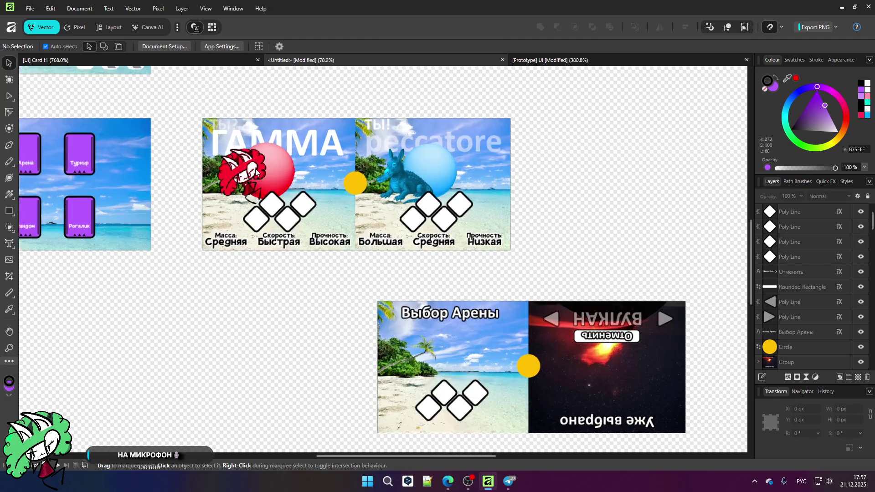
{"action": "scroll", "coordinate": [310, 244], "scroll_direction": "up", "scroll_amount": 2}
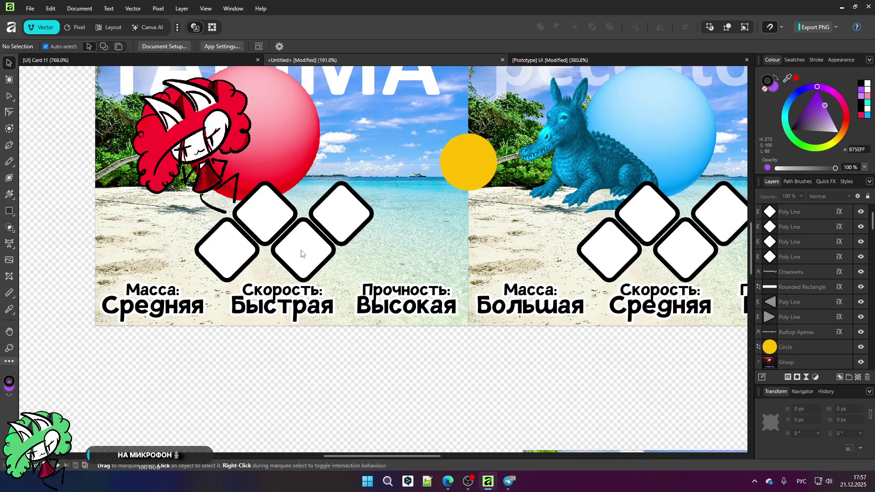
{"action": "scroll", "coordinate": [303, 256], "scroll_direction": "down", "scroll_amount": 2}
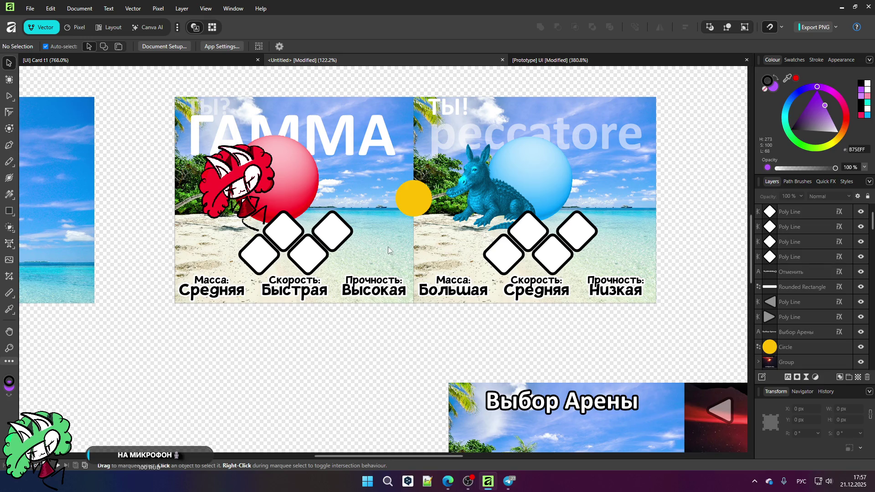
{"action": "scroll", "coordinate": [369, 214], "scroll_direction": "down", "scroll_amount": 3}
{"action": "scroll", "coordinate": [517, 375], "scroll_direction": "up", "scroll_amount": 3}
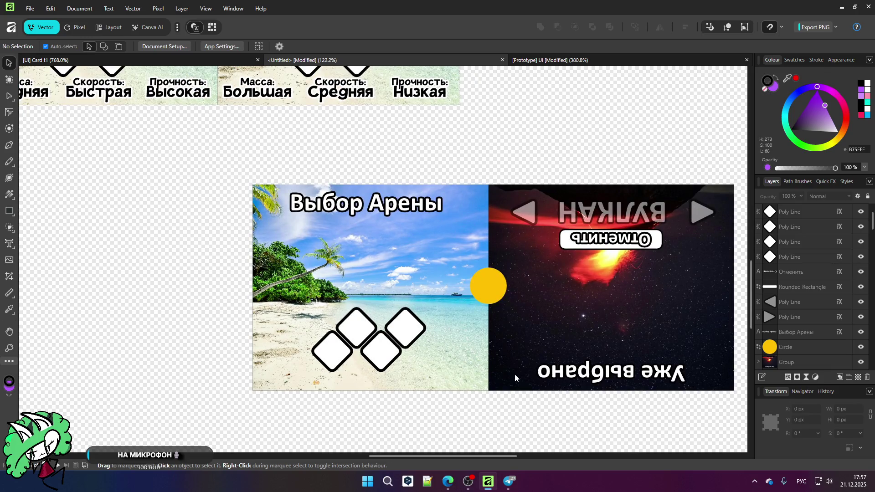
{"action": "scroll", "coordinate": [379, 363], "scroll_direction": "up", "scroll_amount": 2}
{"action": "scroll", "coordinate": [378, 364], "scroll_direction": "down", "scroll_amount": 3}
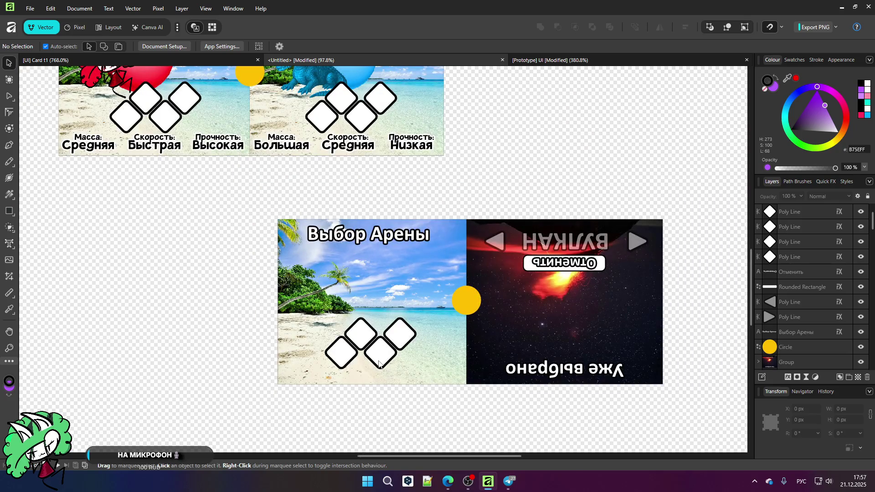
{"action": "left_click", "coordinate": [141, 150]}
{"action": "scroll", "coordinate": [230, 223], "scroll_direction": "down", "scroll_amount": 2}
{"action": "scroll", "coordinate": [230, 224], "scroll_direction": "up", "scroll_amount": 4}
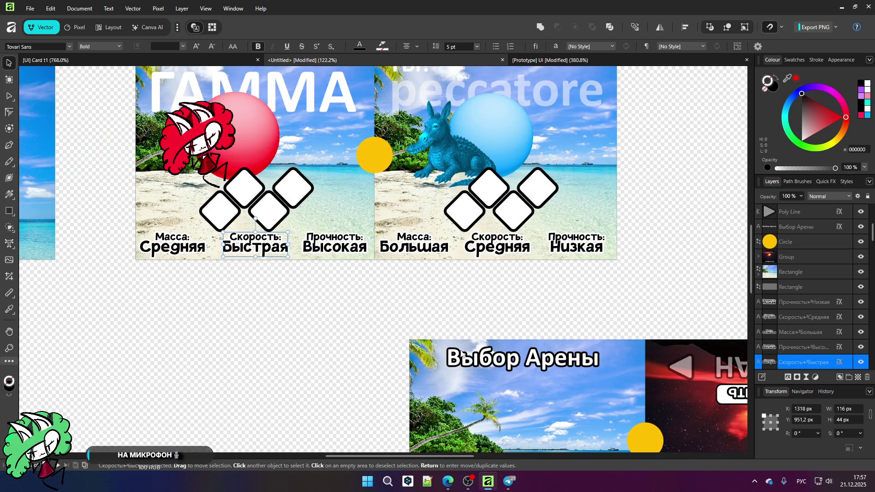
- Duplicate the Прочность: Высокая label with Ctrl+J and move the copy's layer into the arena card's stack
{"action": "left_click", "coordinate": [461, 354]}
{"action": "left_click", "coordinate": [645, 437]}
{"action": "scroll", "coordinate": [247, 191], "scroll_direction": "down", "scroll_amount": 3}
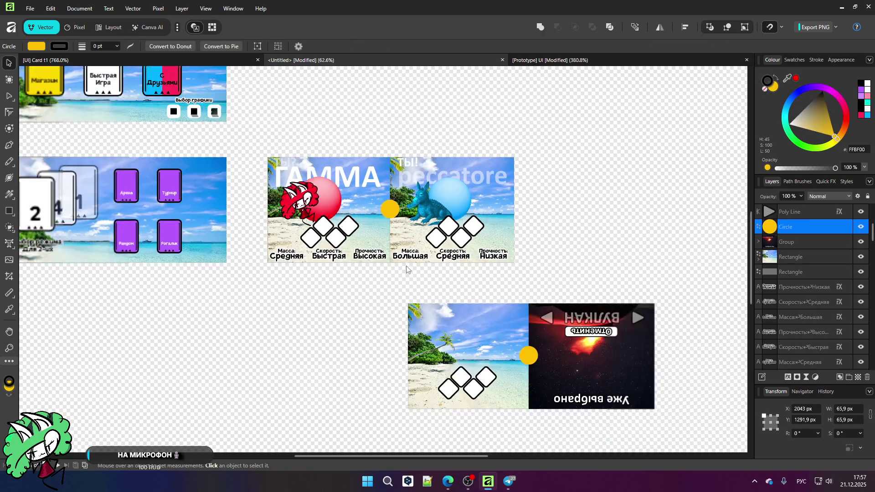
{"action": "scroll", "coordinate": [246, 192], "scroll_direction": "up", "scroll_amount": 5}
{"action": "left_click", "coordinate": [246, 192]}
{"action": "key", "text": "ctrl+j"}
{"action": "left_click", "coordinate": [466, 358]}
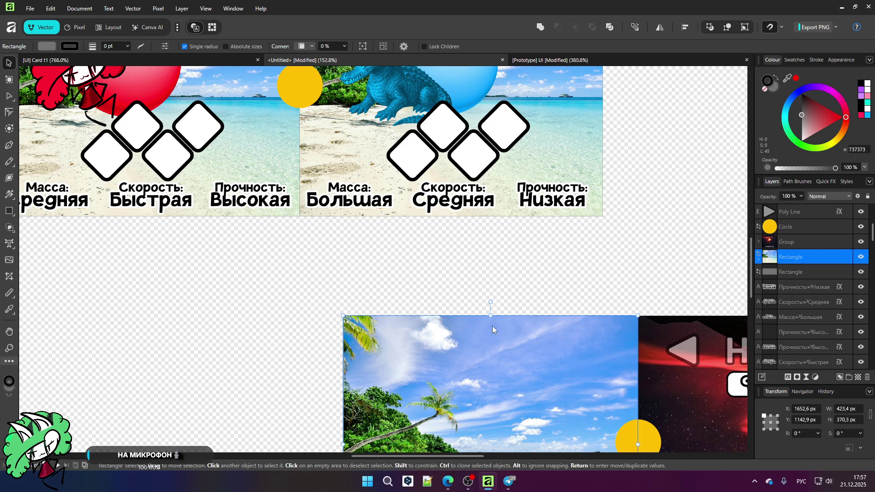
{"action": "left_click", "coordinate": [483, 348]}
{"action": "mouse_move", "coordinate": [844, 337]}
{"action": "left_mouse_down"}
{"action": "mouse_move", "coordinate": [820, 295]}
{"action": "mouse_move", "coordinate": [810, 209]}
{"action": "left_mouse_up"}
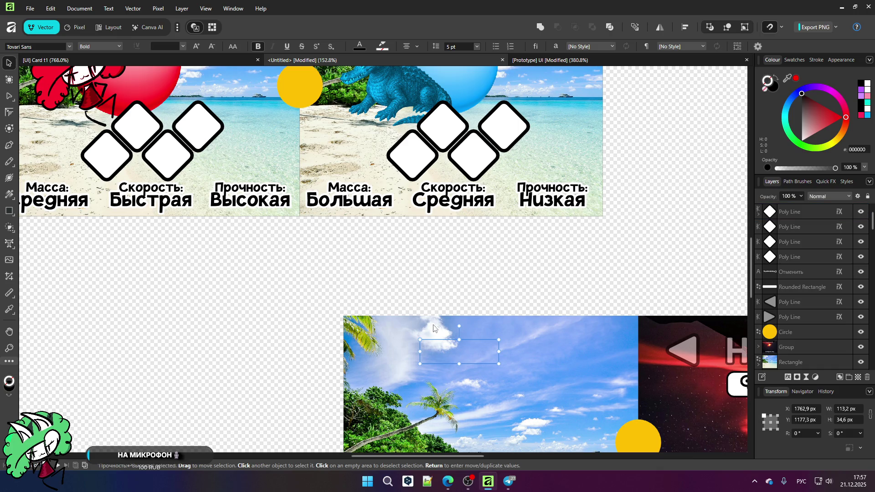
{"action": "scroll", "coordinate": [779, 314], "scroll_direction": "down", "scroll_amount": 15}
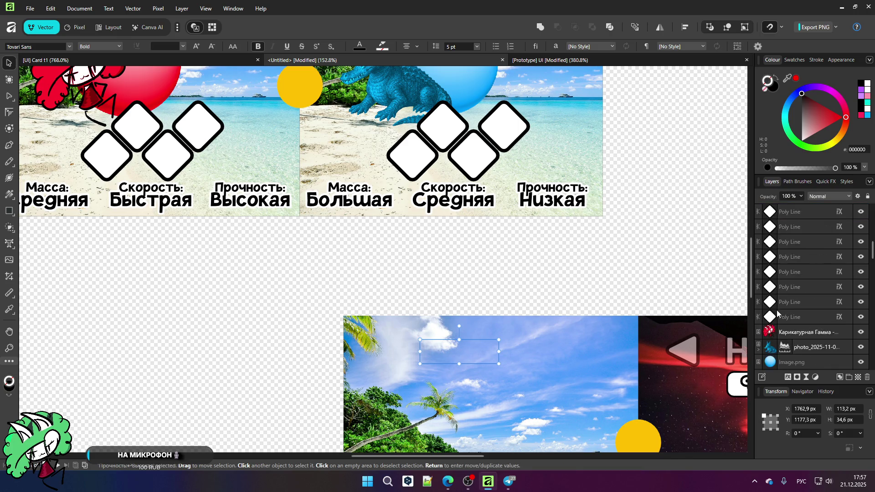
{"action": "scroll", "coordinate": [779, 313], "scroll_direction": "up", "scroll_amount": 5}
{"action": "scroll", "coordinate": [797, 230], "scroll_direction": "up", "scroll_amount": 5}
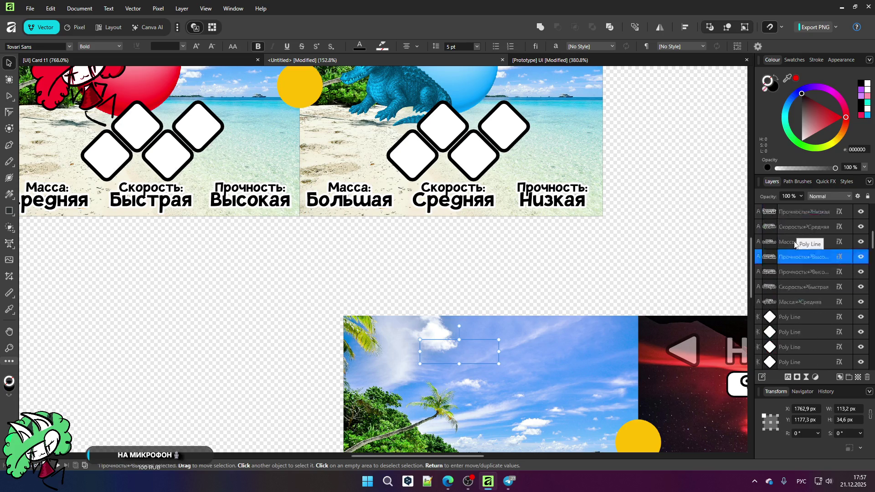
- Raise the copied label's layer to the top and replace its text with 'Выбор Арены'
{"action": "left_click_drag", "start_coordinate": [801, 304], "coordinate": [780, 206]}
{"action": "scroll", "coordinate": [346, 274], "scroll_direction": "down", "scroll_amount": 2}
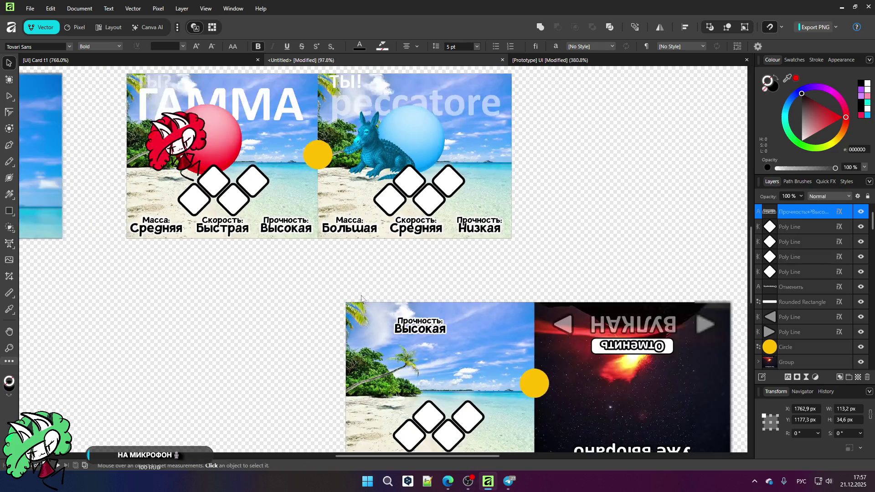
{"action": "scroll", "coordinate": [407, 341], "scroll_direction": "up", "scroll_amount": 3}
{"action": "key", "text": "t"}
{"action": "scroll", "coordinate": [482, 329], "scroll_direction": "up", "scroll_amount": 3}
{"action": "scroll", "coordinate": [482, 329], "scroll_direction": "up", "scroll_amount": 1}
{"action": "double_click", "coordinate": [451, 303]}
{"action": "left_click", "coordinate": [477, 303]}
{"action": "key", "text": "shift+Left"}
{"action": "key", "text": "shift+Left"}
{"action": "left_click_drag", "start_coordinate": [400, 294], "coordinate": [294, 270]}
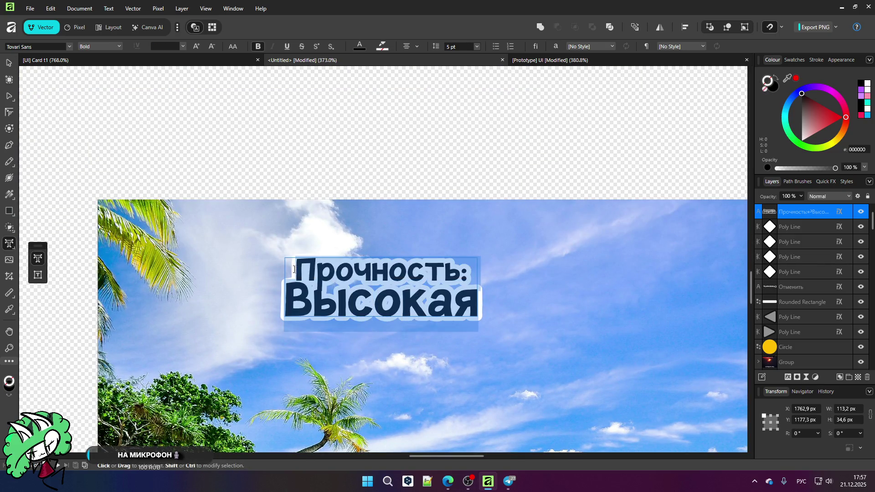
{"action": "key", "text": "BackSpace"}
{"action": "type", "text": "Выб"}
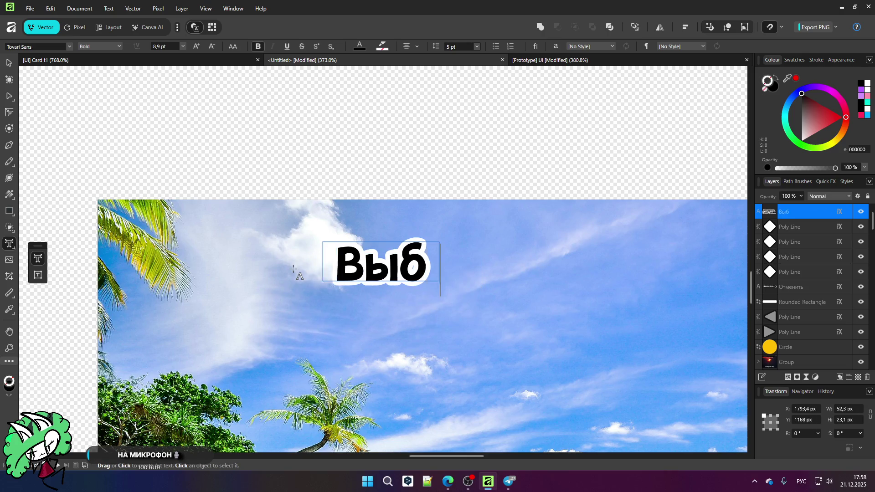
{"action": "type", "text": "ор Арены"}
{"action": "key", "text": "Escape"}
- Change the title to 'Выбирай Арену' and shift it slightly right
{"action": "scroll", "coordinate": [351, 234], "scroll_direction": "down", "scroll_amount": 10}
{"action": "scroll", "coordinate": [286, 310], "scroll_direction": "up", "scroll_amount": 2}
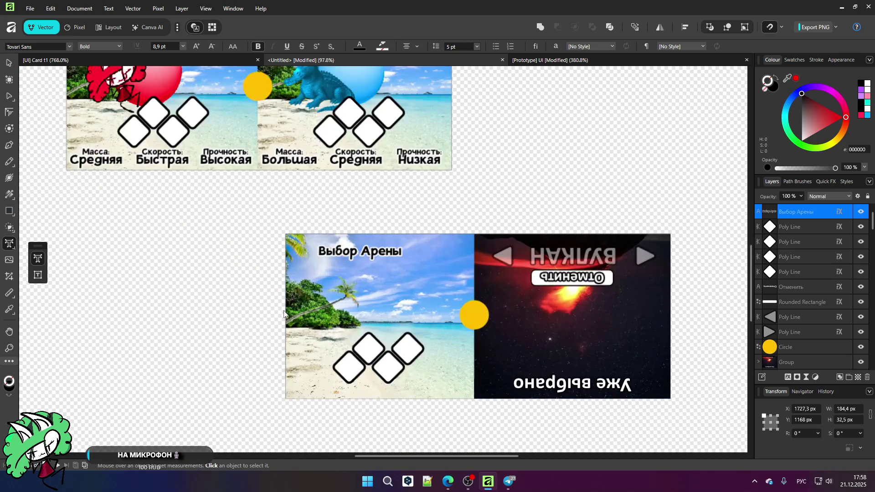
{"action": "scroll", "coordinate": [397, 300], "scroll_direction": "up", "scroll_amount": 1}
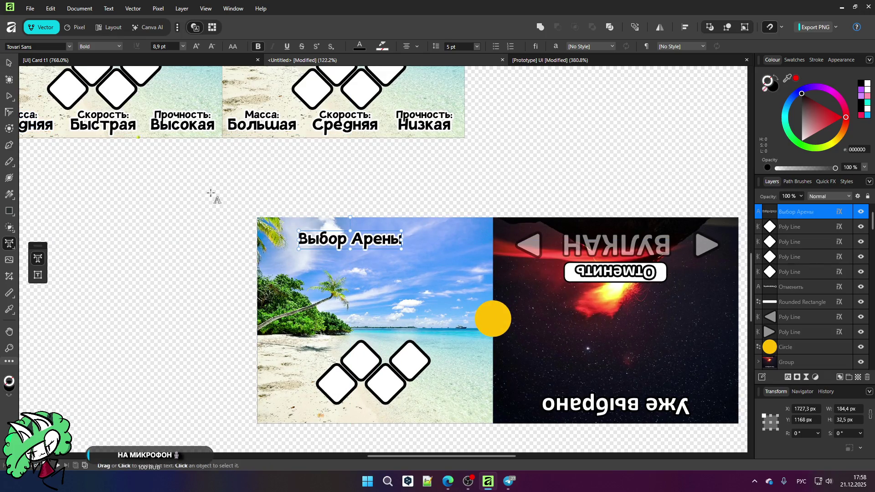
{"action": "scroll", "coordinate": [339, 237], "scroll_direction": "up", "scroll_amount": 3}
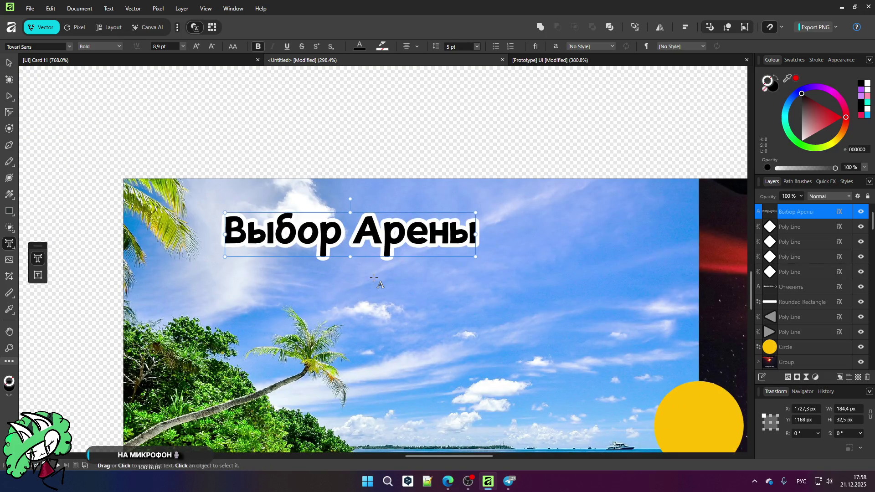
{"action": "key", "text": "BackSpace"}
{"action": "key", "text": "BackSpace"}
{"action": "type", "text": "ирай"}
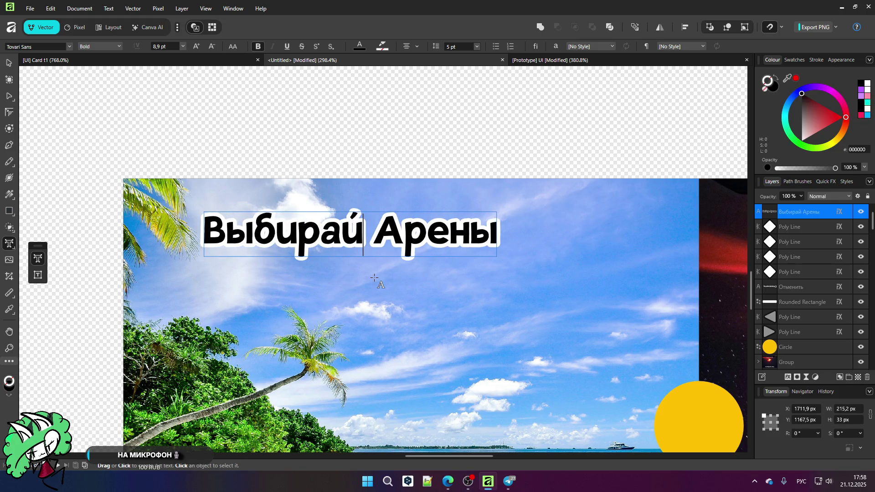
{"action": "key", "text": "shift+Right"}
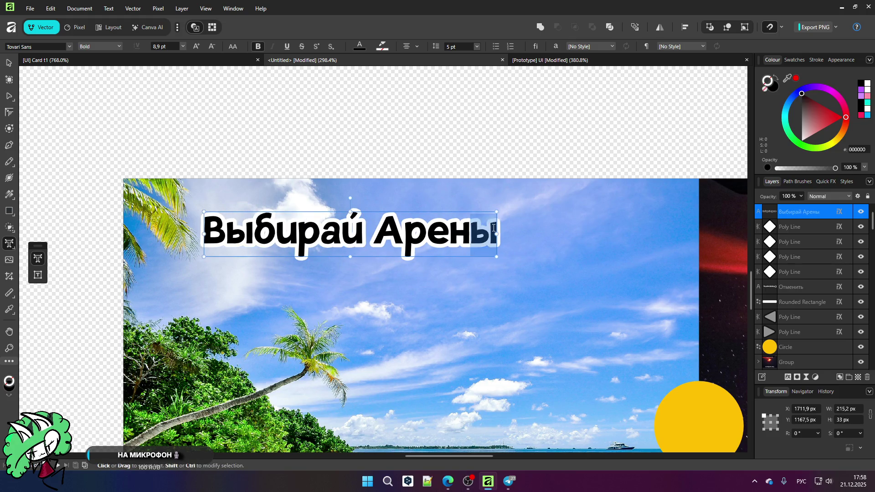
{"action": "type", "text": "у"}
{"action": "key", "text": "Escape"}
{"action": "scroll", "coordinate": [346, 231], "scroll_direction": "down", "scroll_amount": 2}
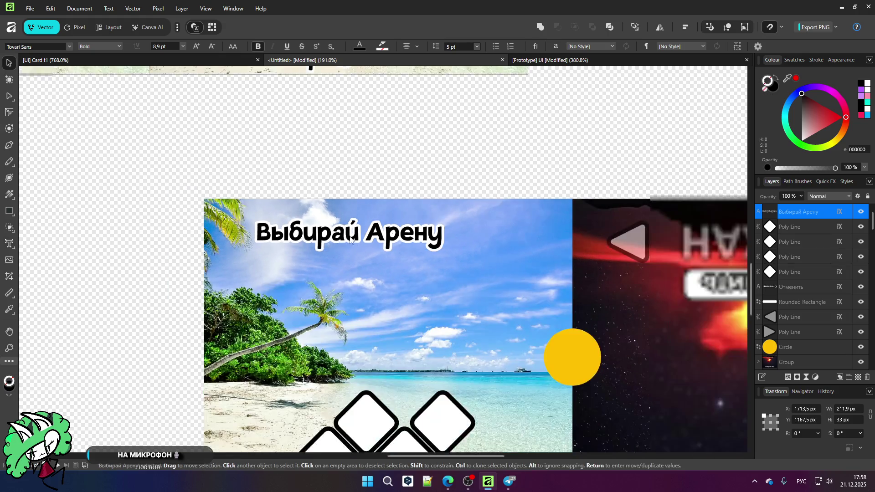
{"action": "scroll", "coordinate": [373, 278], "scroll_direction": "up", "scroll_amount": 1}
{"action": "mouse_move", "coordinate": [318, 197]}
{"action": "left_mouse_down"}
{"action": "mouse_move", "coordinate": [376, 203]}
{"action": "mouse_move", "coordinate": [364, 191]}
{"action": "left_mouse_up"}
{"action": "scroll", "coordinate": [345, 162], "scroll_direction": "down", "scroll_amount": 3}
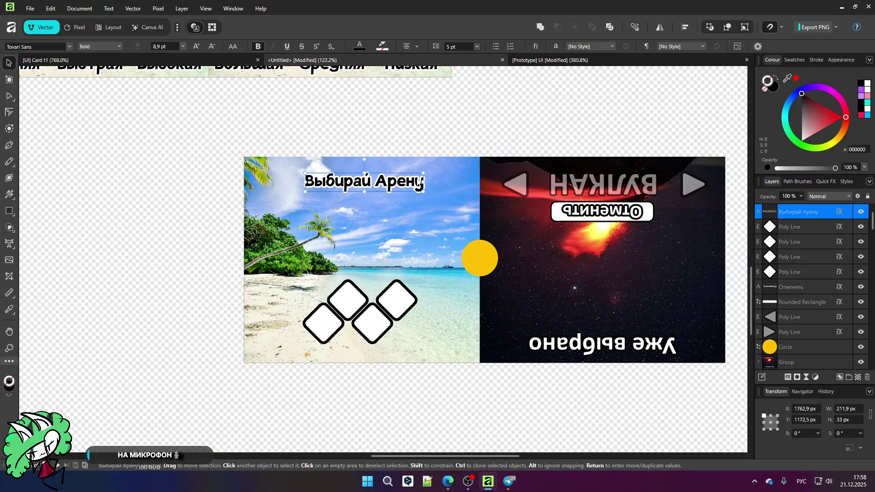
- Add the second line 'тварь...,' beneath the title and deselect it
{"action": "key", "text": "t"}
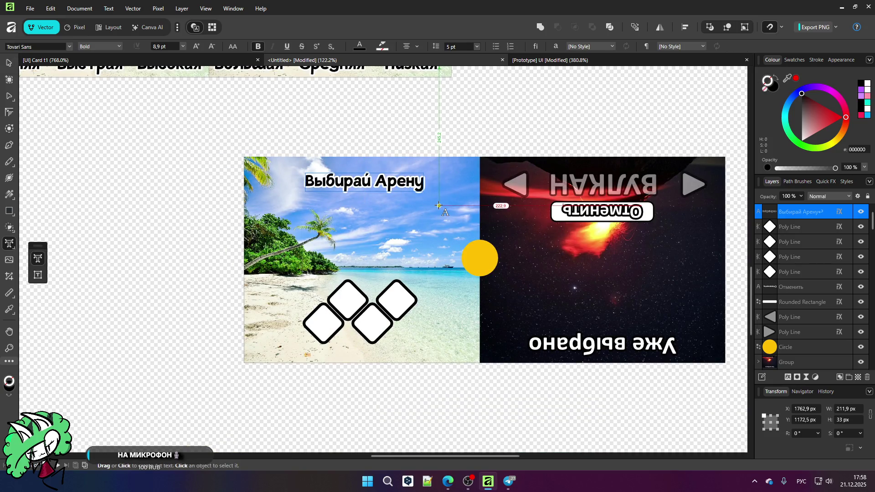
{"action": "type", "text": "тварь..."}
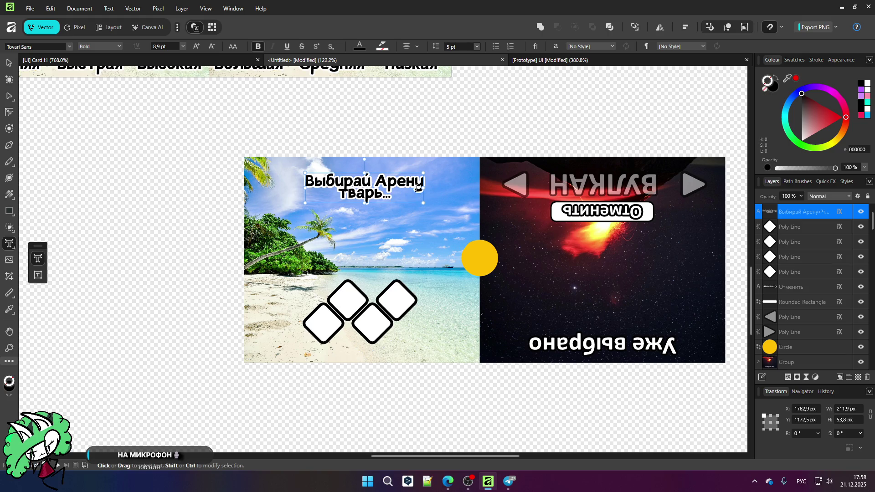
{"action": "type", "text": ","}
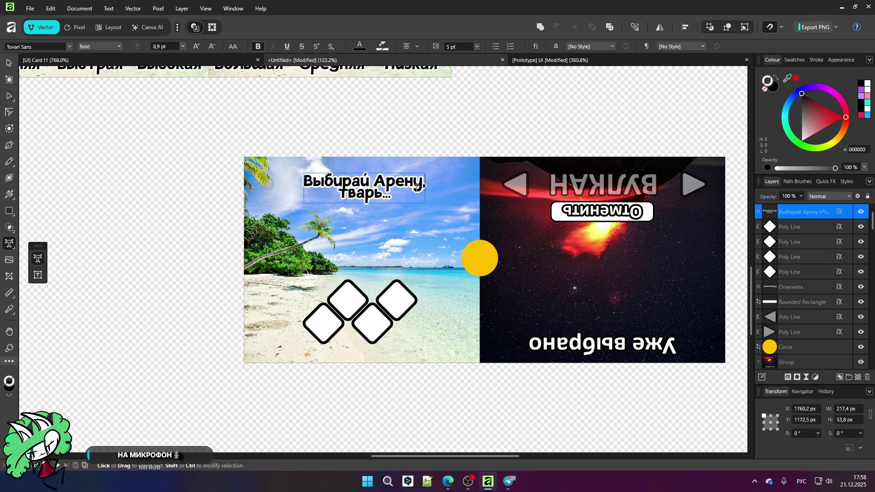
{"action": "left_click", "coordinate": [8, 64]}
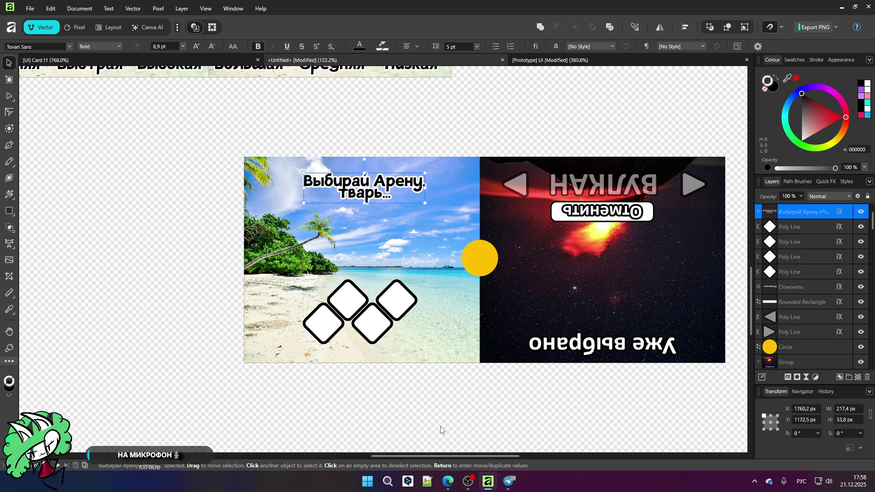
{"action": "left_click", "coordinate": [416, 408]}
{"action": "scroll", "coordinate": [362, 315], "scroll_direction": "up", "scroll_amount": 2}
{"action": "scroll", "coordinate": [353, 286], "scroll_direction": "down", "scroll_amount": 3}
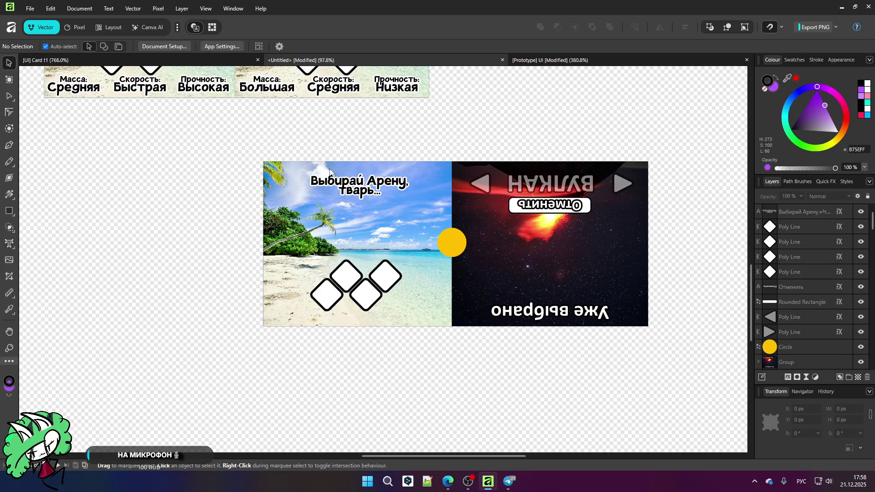
- Duplicate the two-line heading below itself, then erase the copy's text to discard it
{"action": "left_click", "coordinate": [345, 189]}
{"action": "left_click_drag", "start_coordinate": [353, 190], "coordinate": [350, 235]}
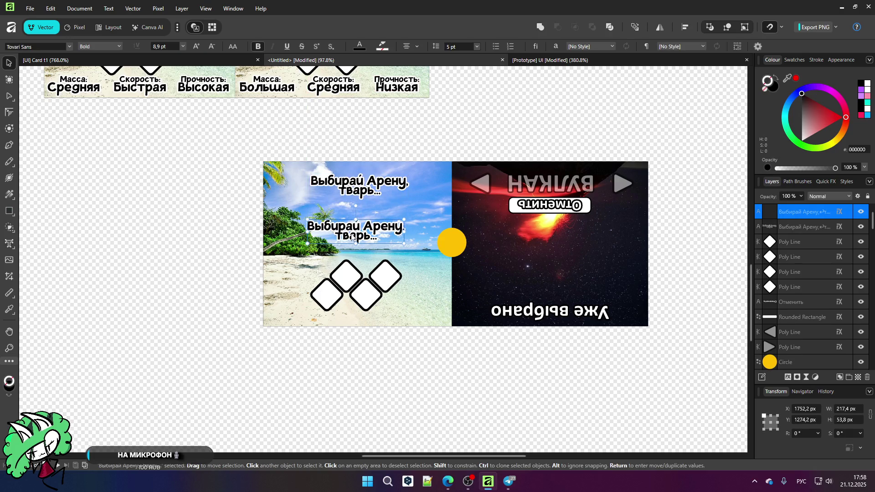
{"action": "key", "text": "t"}
{"action": "triple_click", "coordinate": [383, 237]}
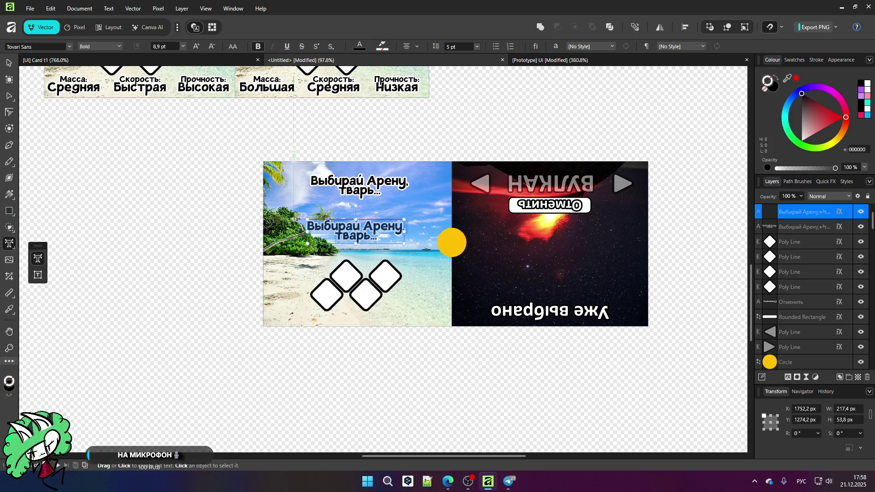
{"action": "key", "text": "BackSpace"}
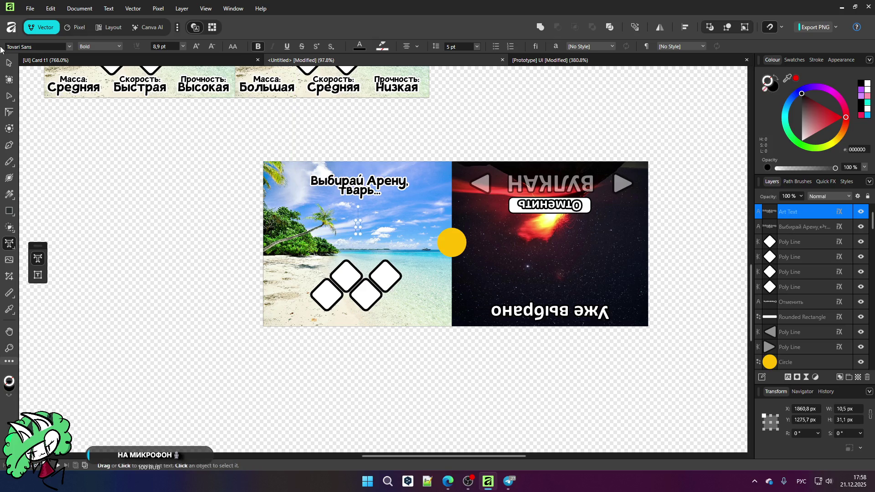
{"action": "left_click", "coordinate": [8, 62]}
- Move the ГАММА title onto the beach half and raise its layer to the top
{"action": "scroll", "coordinate": [215, 231], "scroll_direction": "down", "scroll_amount": 2}
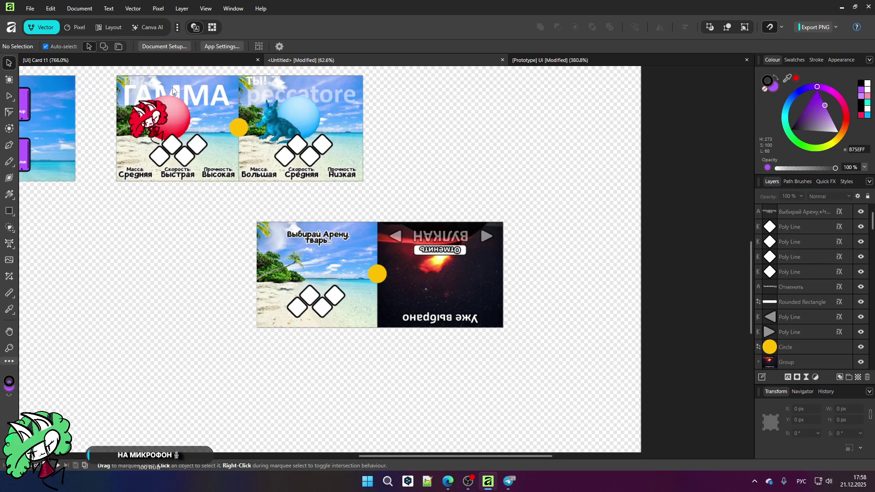
{"action": "left_click", "coordinate": [175, 92]}
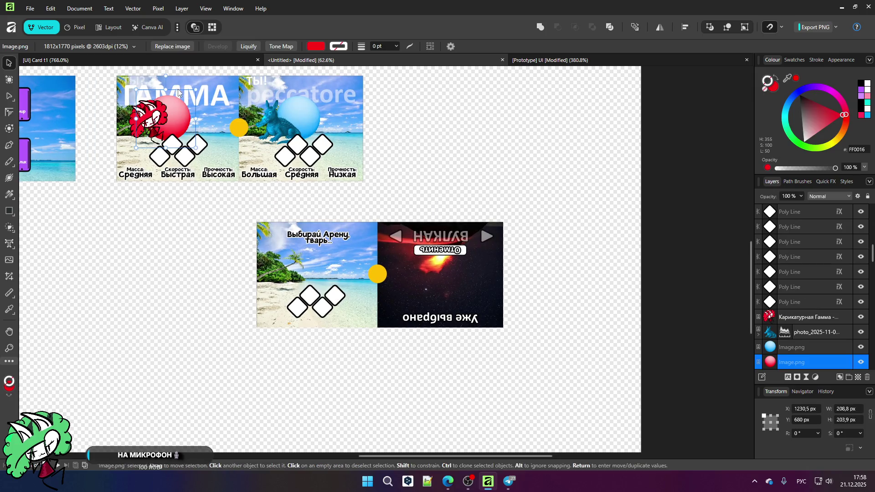
{"action": "left_click", "coordinate": [206, 94]}
{"action": "mouse_move", "coordinate": [204, 95]}
{"action": "left_mouse_down"}
{"action": "mouse_move", "coordinate": [319, 273]}
{"action": "mouse_move", "coordinate": [343, 272]}
{"action": "left_mouse_up"}
{"action": "mouse_move", "coordinate": [809, 362]}
{"action": "left_mouse_down"}
{"action": "mouse_move", "coordinate": [807, 261]}
{"action": "mouse_move", "coordinate": [787, 204]}
{"action": "left_mouse_up"}
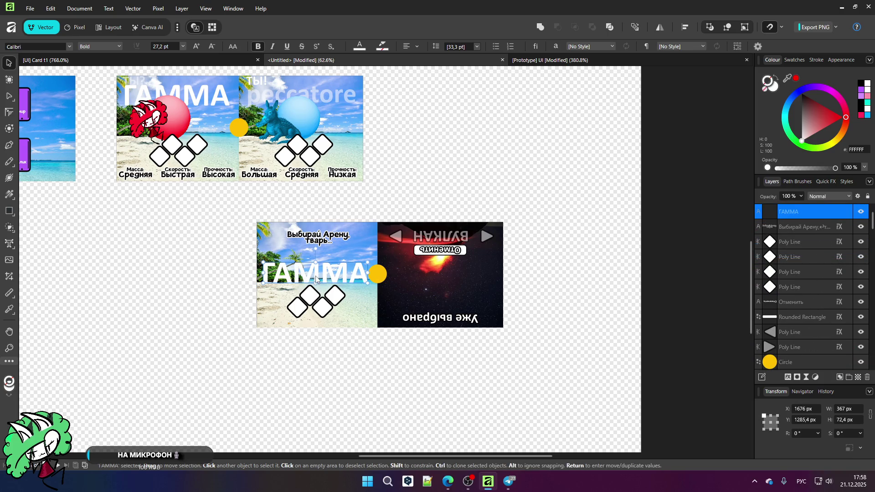
- Retype the title as ТРОПИКИ and resize it to span the beach half
{"action": "scroll", "coordinate": [455, 265], "scroll_direction": "up", "scroll_amount": 3}
{"action": "double_click", "coordinate": [448, 268]}
{"action": "left_click_drag", "start_coordinate": [471, 269], "coordinate": [267, 263]}
{"action": "type", "text": "Т"}
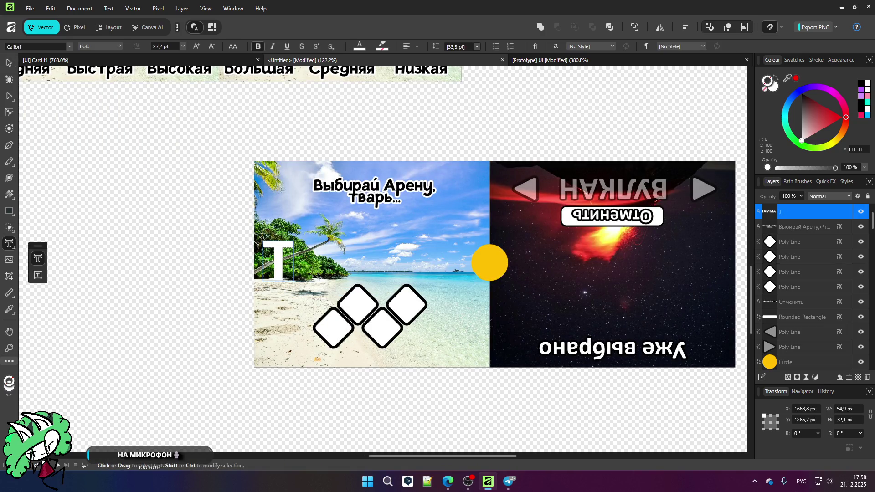
{"action": "type", "text": "РОПИКИ"}
{"action": "key", "text": "Escape"}
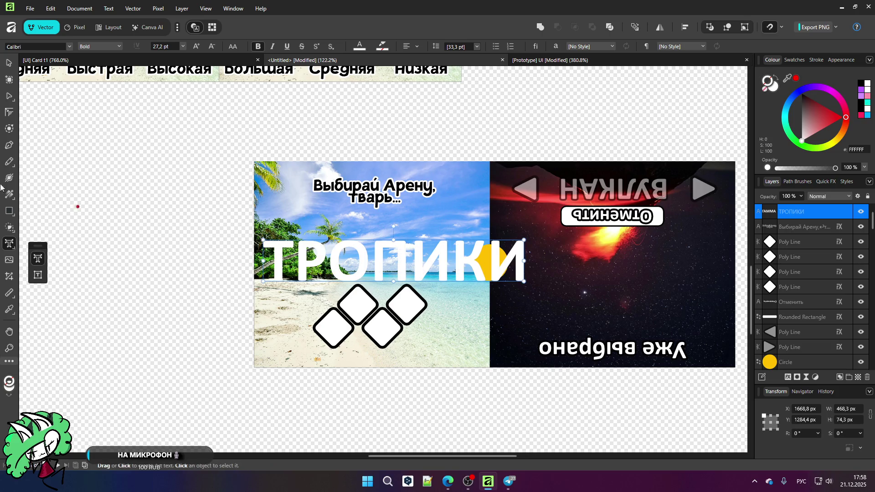
{"action": "left_click", "coordinate": [8, 66]}
{"action": "mouse_move", "coordinate": [523, 281]}
{"action": "left_mouse_down"}
{"action": "mouse_move", "coordinate": [486, 273]}
{"action": "mouse_move", "coordinate": [484, 262]}
{"action": "mouse_move", "coordinate": [494, 262]}
{"action": "left_mouse_up"}
{"action": "left_click_drag", "start_coordinate": [430, 259], "coordinate": [407, 259]}
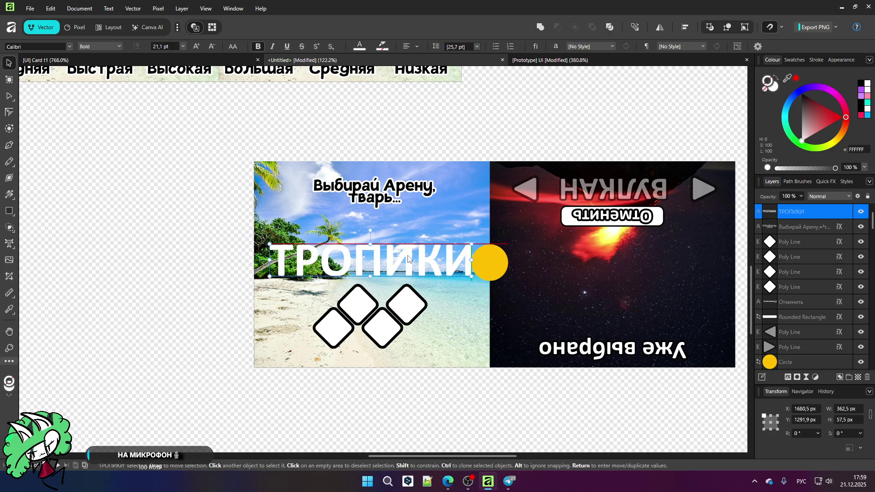
- Preview ТРОПИКИ at 50% opacity, then restore it to 100%
{"action": "left_click", "coordinate": [801, 196]}
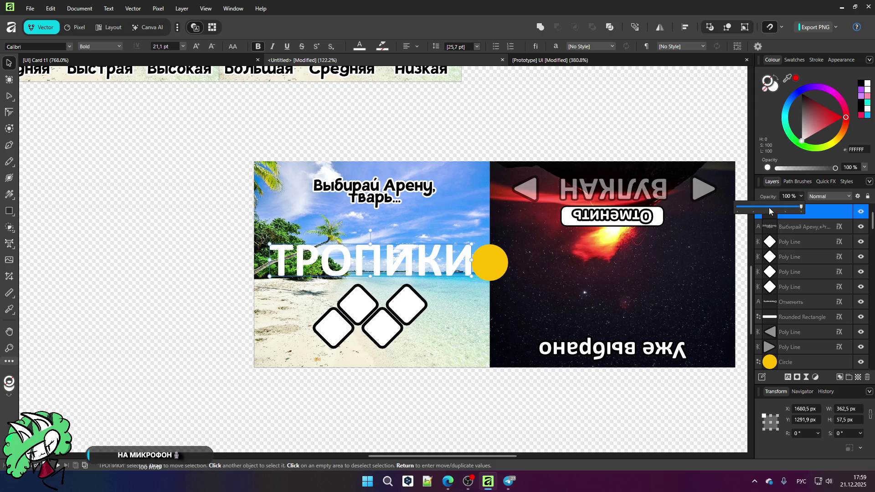
{"action": "left_click", "coordinate": [770, 206]}
{"action": "left_click", "coordinate": [522, 411]}
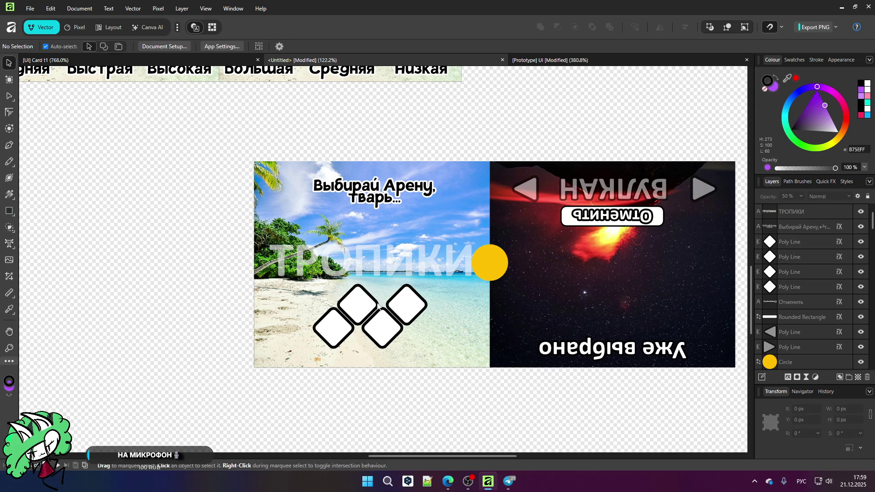
{"action": "scroll", "coordinate": [379, 306], "scroll_direction": "down", "scroll_amount": 2}
{"action": "scroll", "coordinate": [369, 274], "scroll_direction": "up", "scroll_amount": 3}
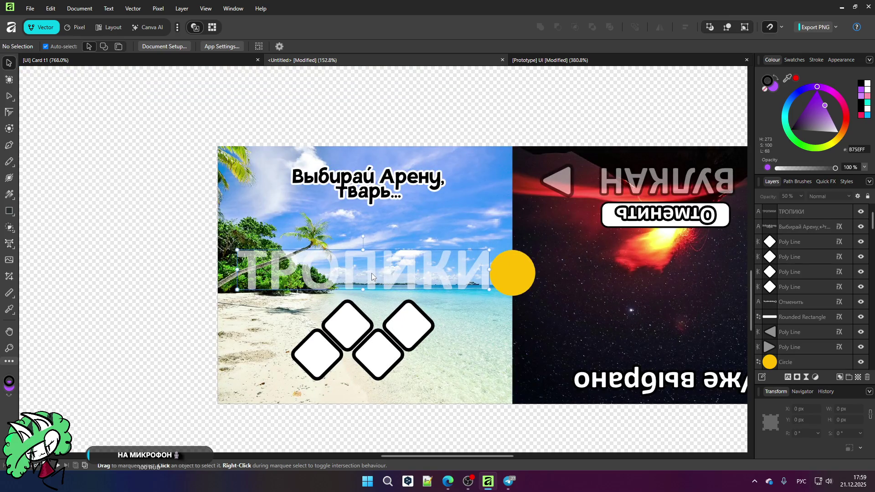
{"action": "left_click", "coordinate": [371, 276]}
{"action": "scroll", "coordinate": [370, 273], "scroll_direction": "down", "scroll_amount": 1}
{"action": "scroll", "coordinate": [370, 273], "scroll_direction": "up", "scroll_amount": 1}
{"action": "left_click_drag", "start_coordinate": [802, 200], "coordinate": [834, 206]}
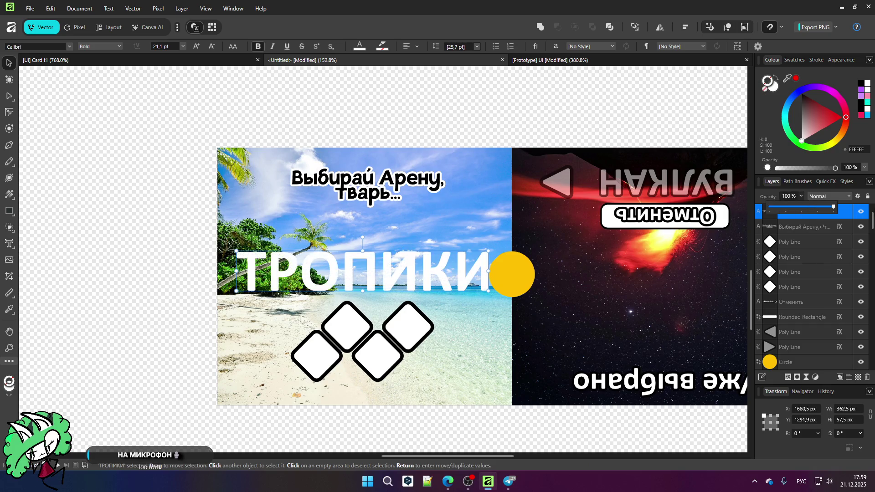
{"action": "left_click", "coordinate": [400, 426]}
{"action": "scroll", "coordinate": [141, 219], "scroll_direction": "down", "scroll_amount": 2}
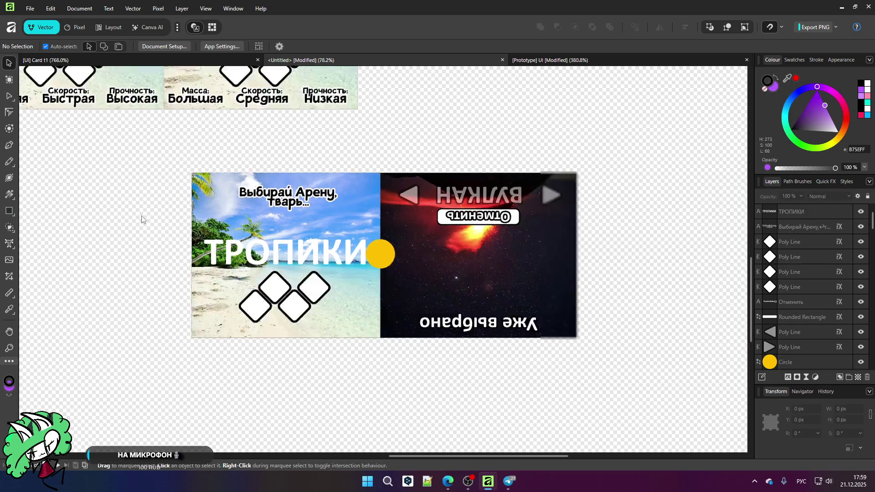
{"action": "scroll", "coordinate": [197, 234], "scroll_direction": "up", "scroll_amount": 3}
{"action": "scroll", "coordinate": [199, 227], "scroll_direction": "down", "scroll_amount": 2}
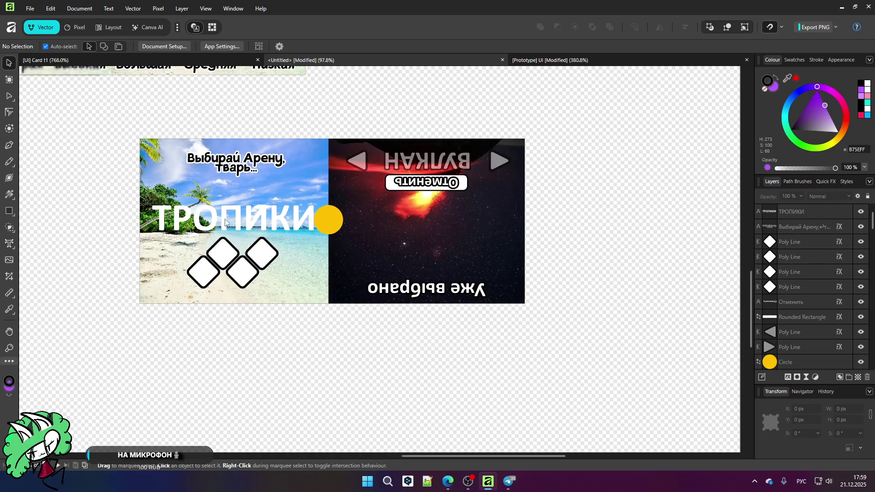
{"action": "scroll", "coordinate": [405, 182], "scroll_direction": "up", "scroll_amount": 1}
{"action": "scroll", "coordinate": [365, 196], "scroll_direction": "down", "scroll_amount": 1}
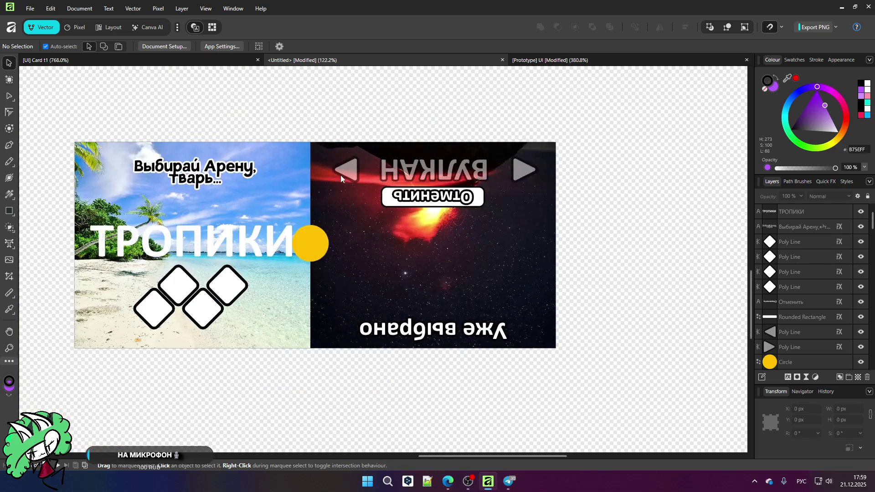
{"action": "scroll", "coordinate": [313, 238], "scroll_direction": "down", "scroll_amount": 1}
{"action": "scroll", "coordinate": [313, 237], "scroll_direction": "up", "scroll_amount": 2}
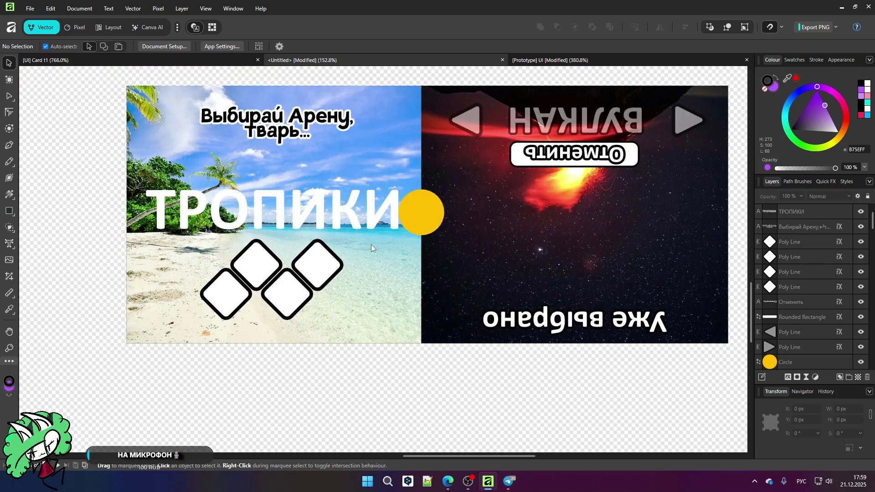
- Delete the Отменить button, its rounded rectangle, both arrow triangles, ВУЛКАН and Уже выбрано text
{"action": "left_click", "coordinate": [556, 157]}
{"action": "key", "text": "Delete"}
{"action": "key", "text": "Delete"}
{"action": "key", "text": "Delete"}
{"action": "left_click", "coordinate": [546, 122]}
{"action": "key", "text": "Delete"}
{"action": "left_click", "coordinate": [538, 117]}
{"action": "double_click", "coordinate": [538, 117]}
{"action": "key", "text": "Delete"}
{"action": "left_click", "coordinate": [555, 318]}
{"action": "key", "text": "Delete"}
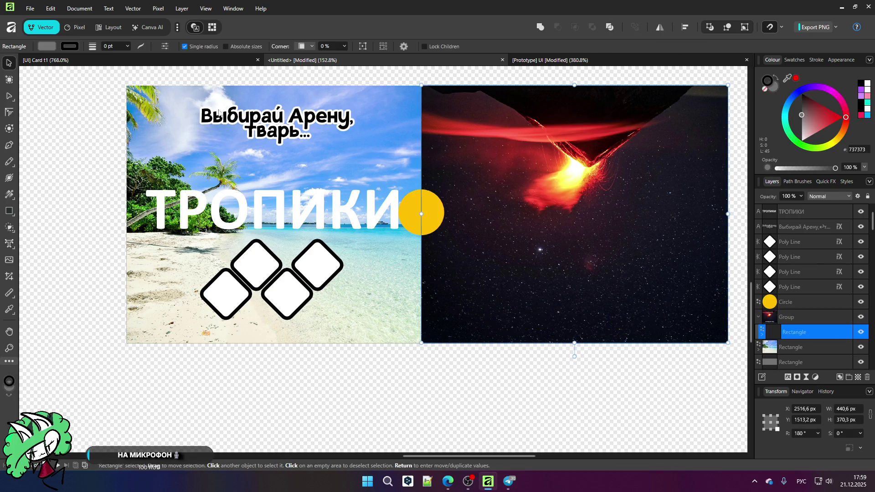
- Copy the Выбирай Арену caption to the volcano half, retype it 'Уже выбрано!', rotate 180°
{"action": "left_click", "coordinate": [266, 117]}
{"action": "mouse_move", "coordinate": [274, 124]}
{"action": "left_mouse_down"}
{"action": "mouse_move", "coordinate": [307, 138]}
{"action": "mouse_move", "coordinate": [548, 312]}
{"action": "mouse_move", "coordinate": [587, 313]}
{"action": "left_mouse_up"}
{"action": "key", "text": "t"}
{"action": "left_click", "coordinate": [629, 323]}
{"action": "key", "text": "ctrl+a"}
{"action": "type", "text": "Уже выбрано"}
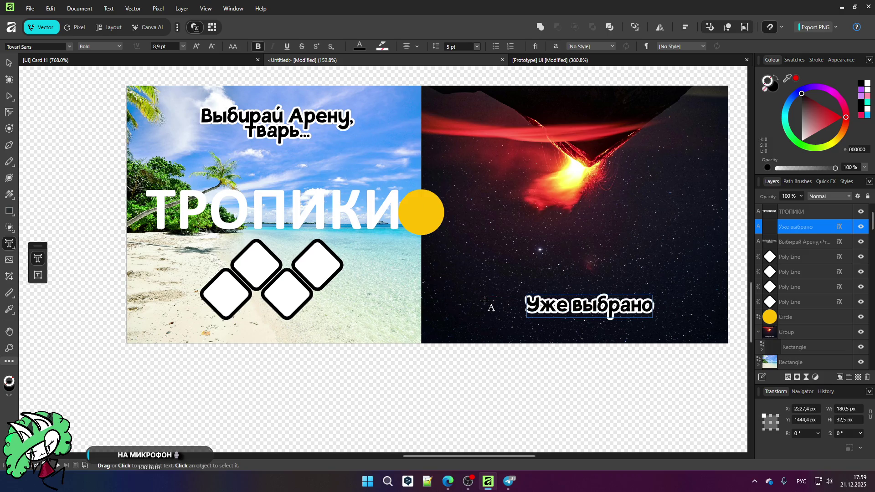
{"action": "type", "text": "!"}
{"action": "key", "text": "Escape"}
{"action": "left_click", "coordinate": [12, 65]}
{"action": "mouse_move", "coordinate": [590, 282]}
{"action": "left_mouse_down"}
{"action": "mouse_move", "coordinate": [620, 360]}
{"action": "mouse_move", "coordinate": [582, 368]}
{"action": "left_mouse_up"}
- Nudge the caption lower and copy the four white diamonds onto the volcano half's top
{"action": "left_click_drag", "start_coordinate": [595, 313], "coordinate": [592, 323]}
{"action": "left_click", "coordinate": [591, 376]}
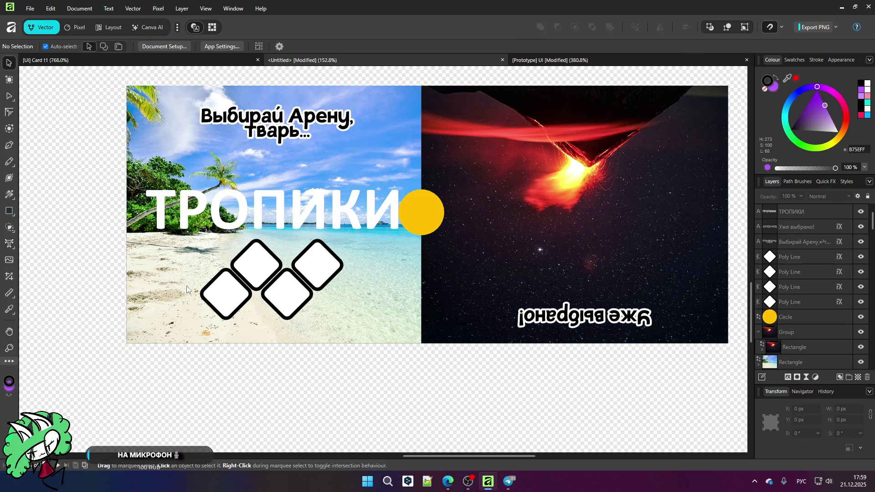
{"action": "left_click", "coordinate": [223, 297]}
{"action": "left_click", "coordinate": [255, 267], "text": "shift"}
{"action": "left_click", "coordinate": [288, 294], "text": "shift"}
{"action": "left_click", "coordinate": [308, 276], "text": "shift"}
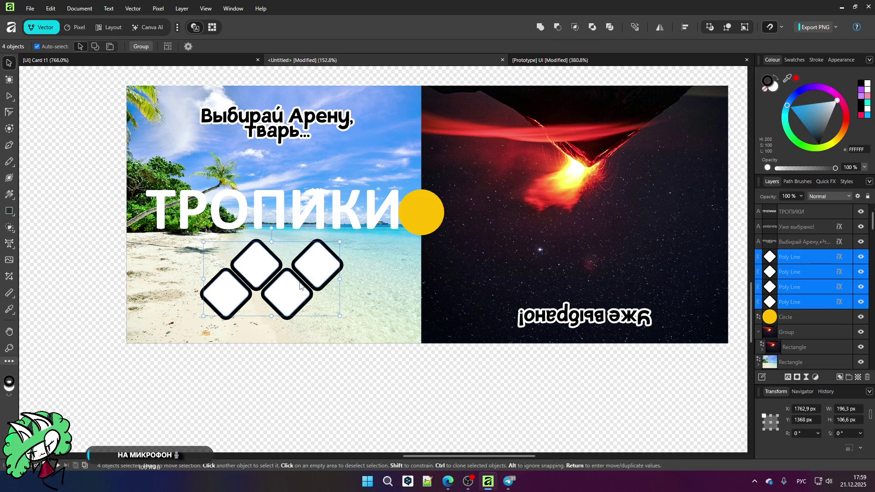
{"action": "left_click_drag", "start_coordinate": [294, 284], "coordinate": [603, 152]}
- Duplicate ТРОПИКИ, rotate it 180°, move it onto the volcano half and retype it ВУЛКАН
{"action": "left_click", "coordinate": [250, 218]}
{"action": "key", "text": "ctrl+j"}
{"action": "mouse_move", "coordinate": [273, 179]}
{"action": "left_mouse_down"}
{"action": "mouse_move", "coordinate": [355, 257]}
{"action": "mouse_move", "coordinate": [270, 289]}
{"action": "left_mouse_up"}
{"action": "mouse_move", "coordinate": [283, 221]}
{"action": "left_mouse_down"}
{"action": "mouse_move", "coordinate": [617, 220]}
{"action": "mouse_move", "coordinate": [590, 221]}
{"action": "left_mouse_up"}
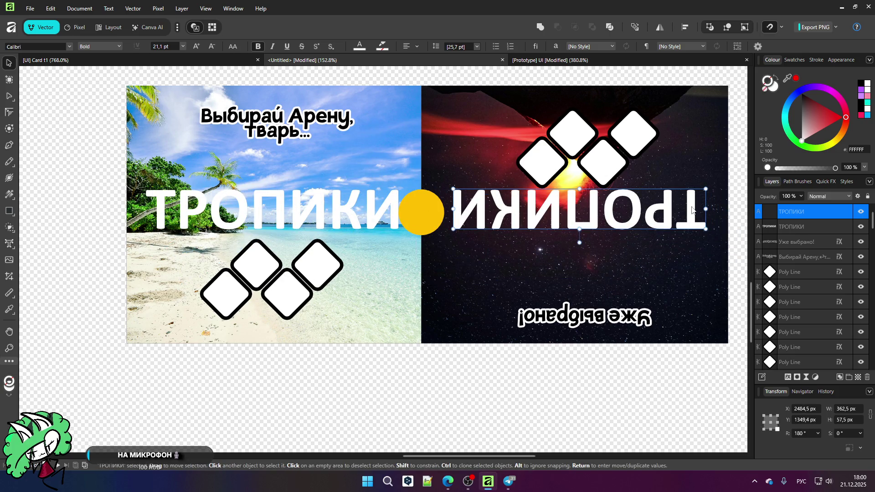
{"action": "key", "text": "t"}
{"action": "key", "text": "ctrl+a"}
{"action": "type", "text": "Вулк"}
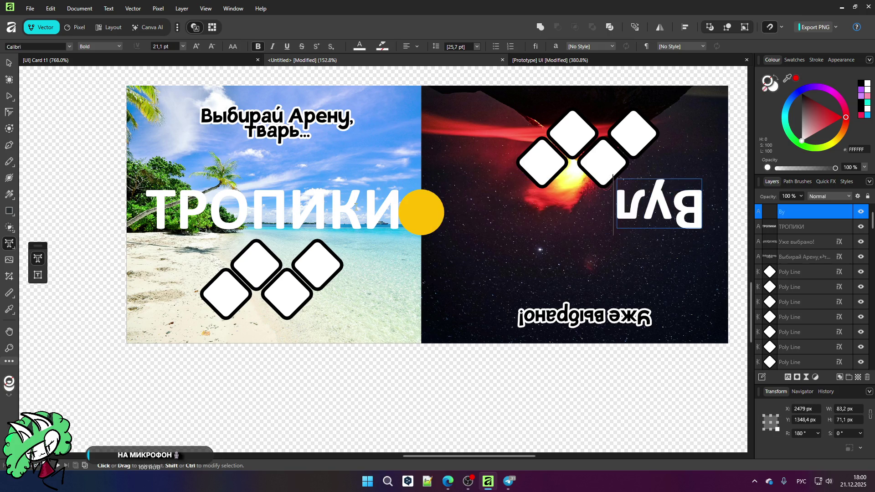
{"action": "key", "text": "BackSpace"}
{"action": "key", "text": "BackSpace"}
{"action": "key", "text": "BackSpace"}
{"action": "type", "text": "УЛКАН"}
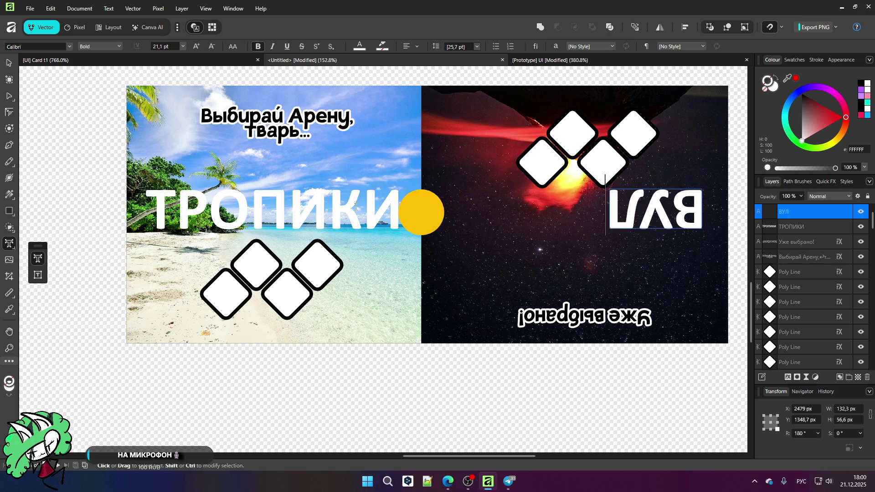
{"action": "left_click", "coordinate": [8, 62]}
- Shift the ВУЛКАН title slightly left and set its layer opacity to 50%
{"action": "left_click_drag", "start_coordinate": [600, 223], "coordinate": [578, 223]}
{"action": "left_click", "coordinate": [544, 169]}
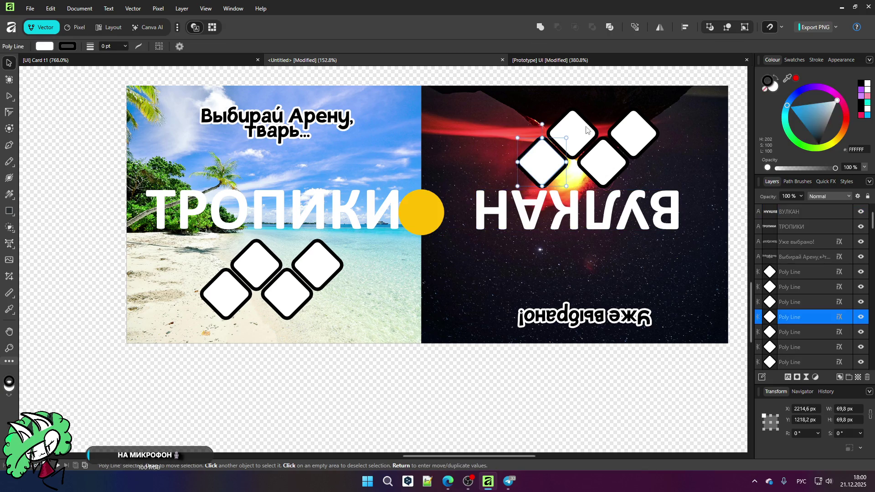
{"action": "left_click", "coordinate": [572, 133], "text": "shift"}
{"action": "left_click", "coordinate": [604, 161], "text": "shift"}
{"action": "left_click", "coordinate": [638, 133], "text": "shift"}
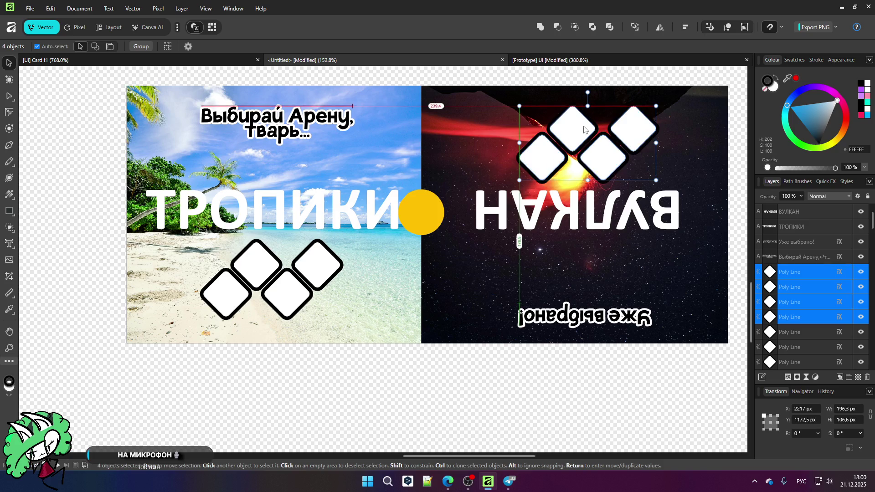
{"action": "left_click", "coordinate": [551, 203]}
{"action": "left_click", "coordinate": [799, 196]}
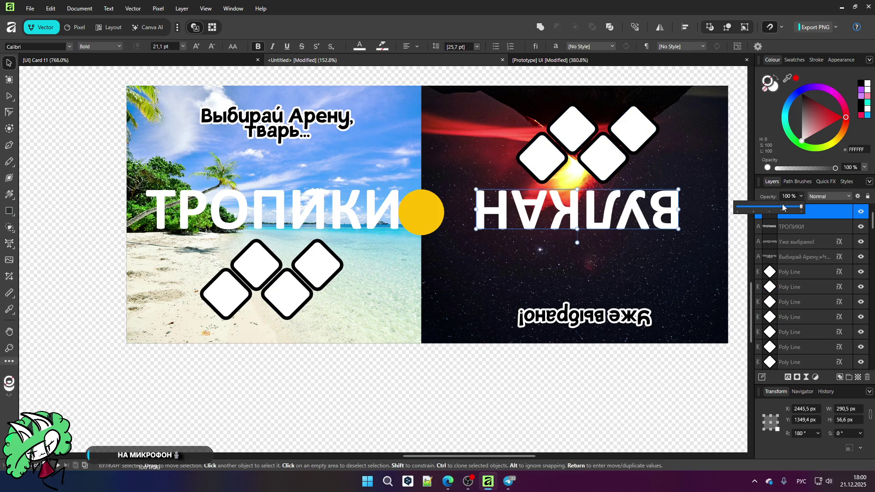
{"action": "left_click", "coordinate": [770, 208]}
{"action": "left_click", "coordinate": [598, 381]}
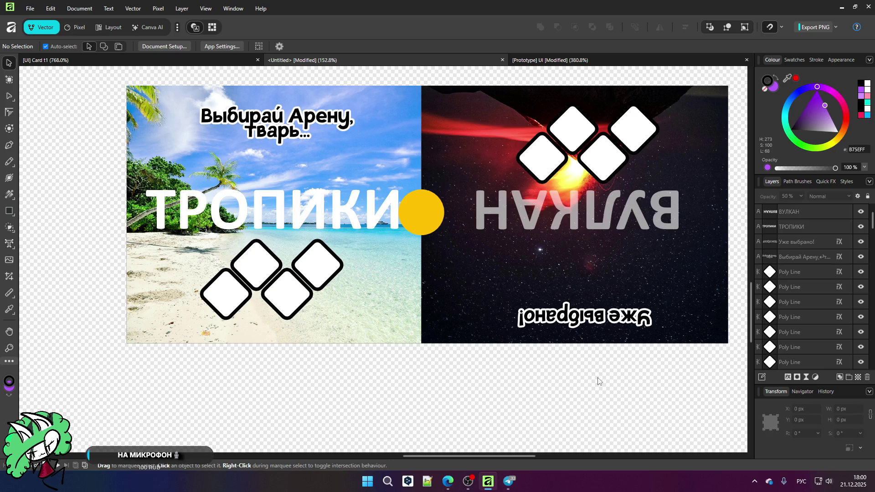
- Fade three diamonds on the Вулкан half to 73% opacity
{"action": "left_click", "coordinate": [579, 119]}
{"action": "left_click", "coordinate": [603, 157], "text": "shift"}
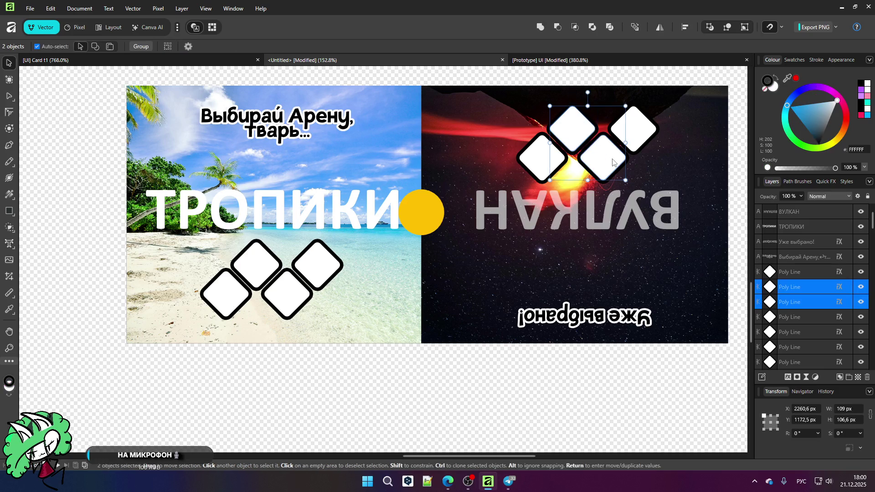
{"action": "left_click", "coordinate": [633, 129], "text": "shift"}
{"action": "left_click", "coordinate": [588, 368]}
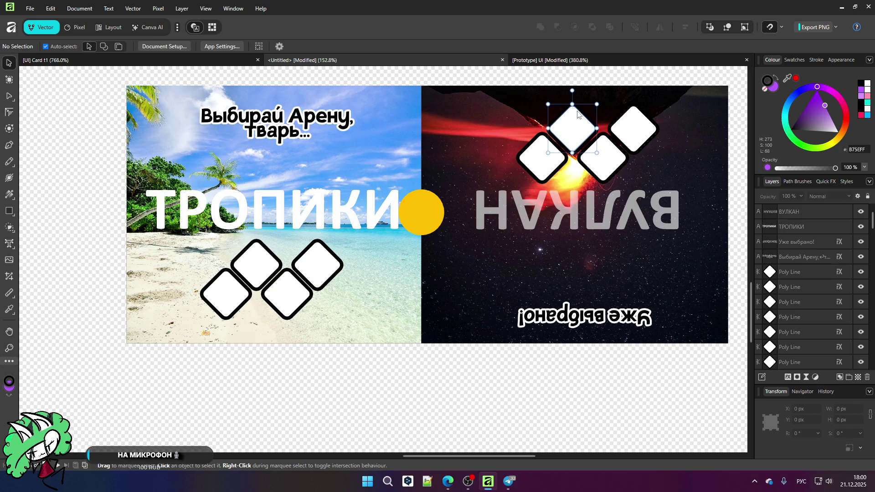
{"action": "left_click", "coordinate": [574, 145]}
{"action": "left_click", "coordinate": [603, 157], "text": "shift"}
{"action": "left_click", "coordinate": [654, 127], "text": "shift"}
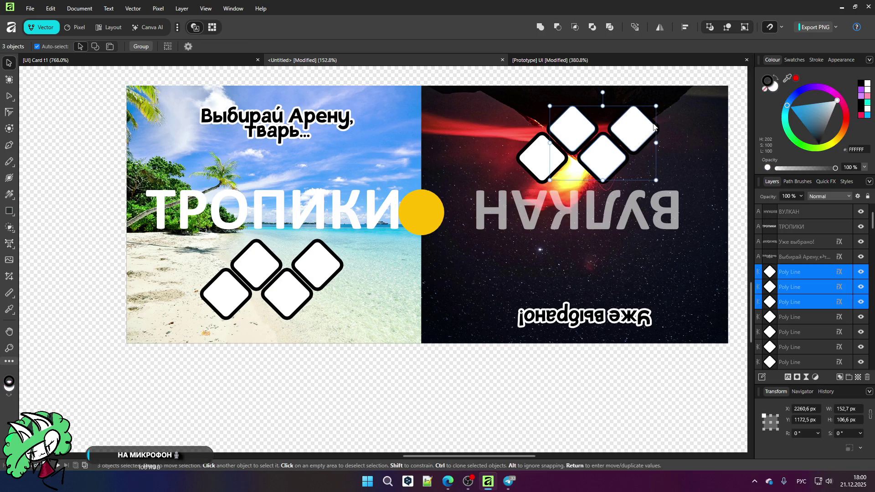
{"action": "left_click", "coordinate": [802, 197]}
{"action": "left_click", "coordinate": [784, 206]}
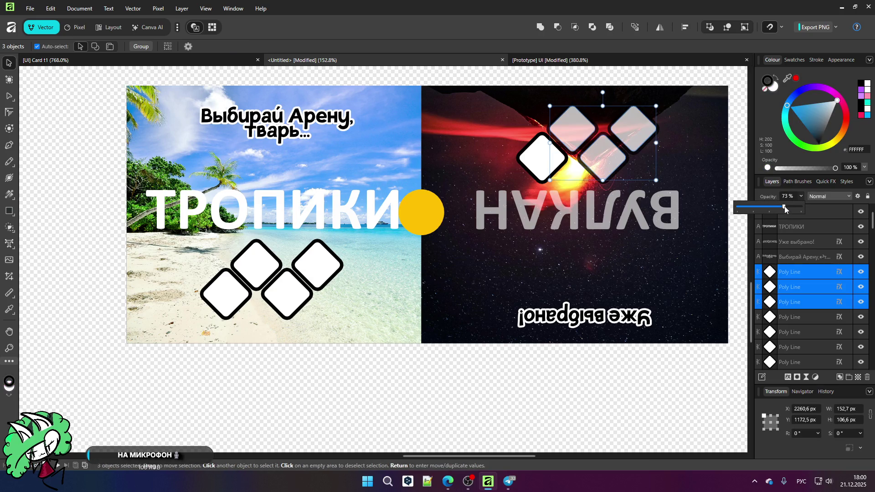
{"action": "left_click", "coordinate": [539, 378]}
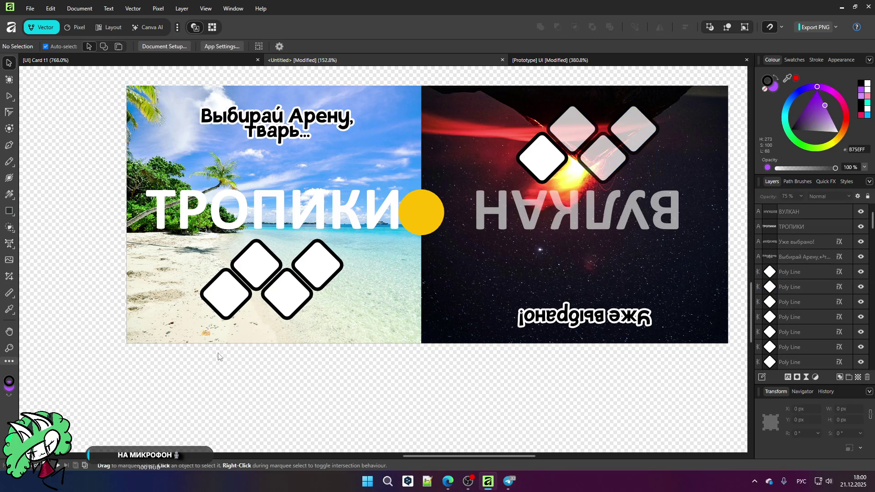
- Select the top diamond on the Тропики half
{"action": "left_click", "coordinate": [222, 293]}
{"action": "left_click", "coordinate": [299, 297], "text": "shift"}
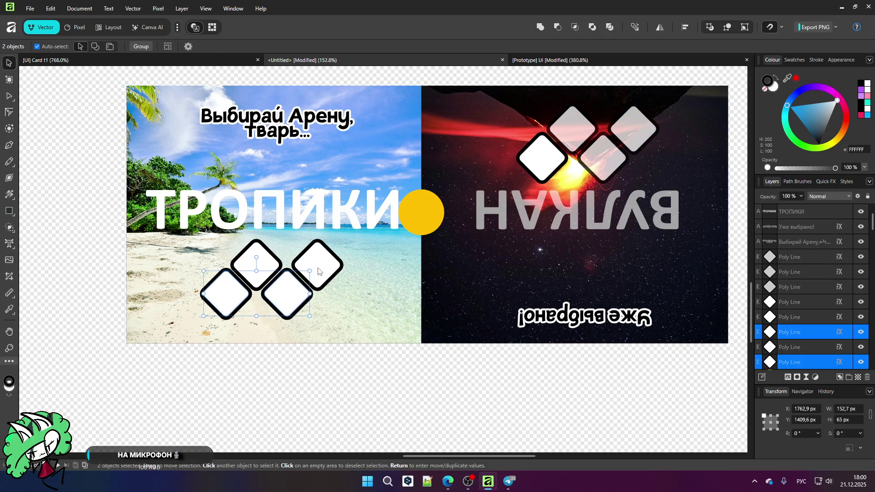
{"action": "left_click", "coordinate": [320, 371]}
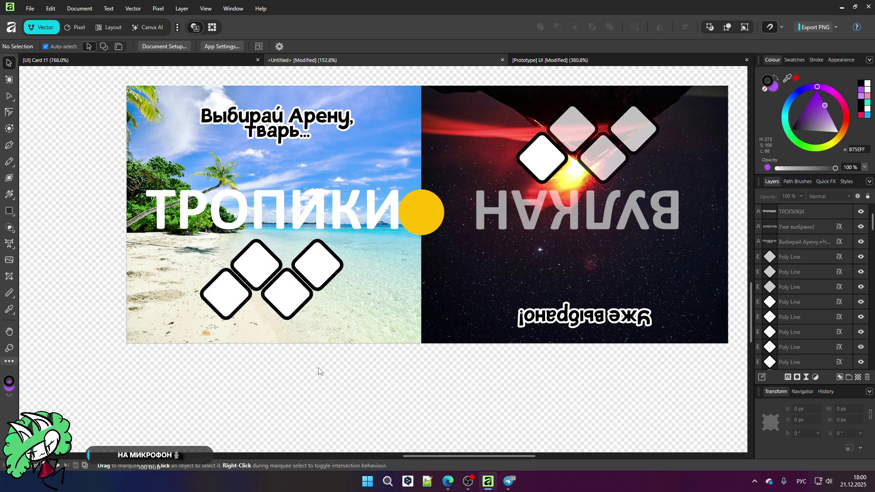
{"action": "left_click", "coordinate": [249, 246]}
- Fill the selected Тропики diamond bright blue and paste that fill onto the solid Вулкан diamond
{"action": "left_click_drag", "start_coordinate": [804, 111], "coordinate": [786, 108]}
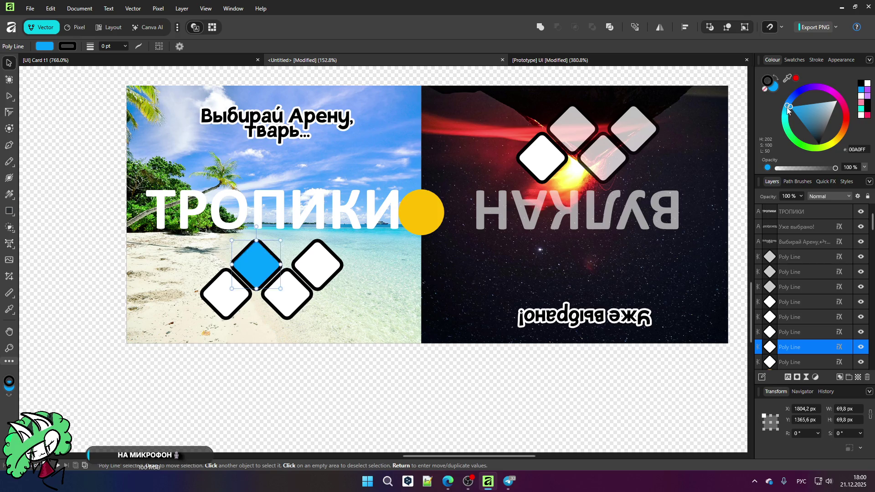
{"action": "left_click", "coordinate": [562, 363]}
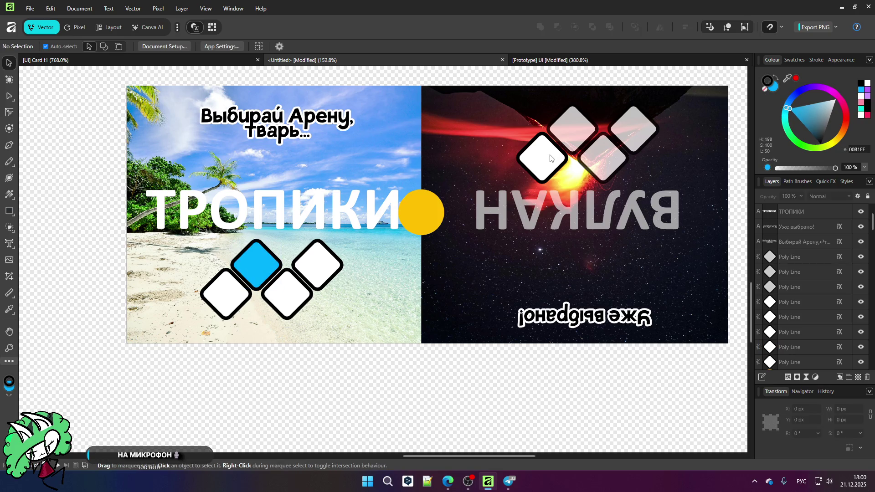
{"action": "left_click", "coordinate": [551, 158]}
{"action": "key", "text": "ctrl+shift+v"}
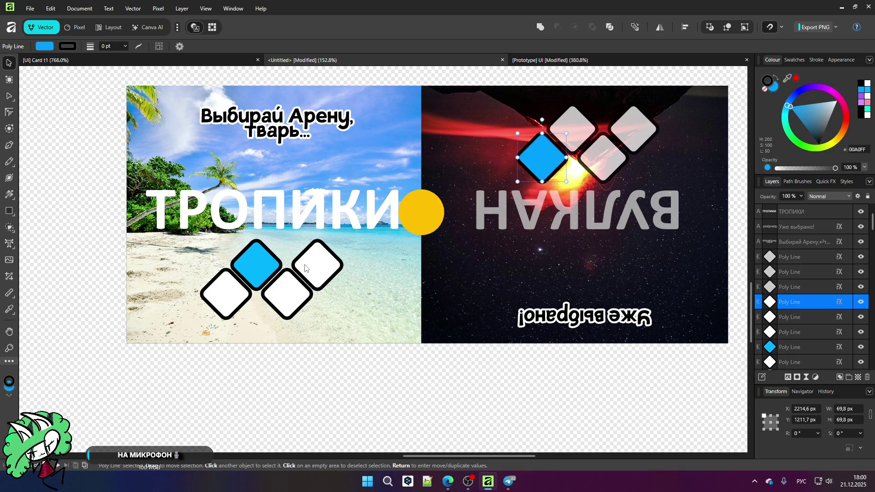
- Recolour the top Тропики diamond from pale blue to pink
{"action": "left_click", "coordinate": [257, 264]}
{"action": "left_click_drag", "start_coordinate": [803, 107], "coordinate": [811, 99]}
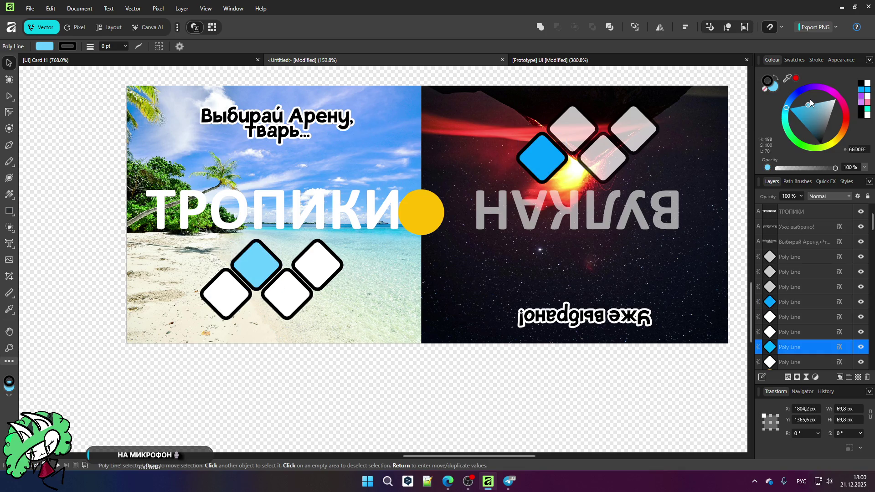
{"action": "left_click", "coordinate": [514, 365]}
{"action": "scroll", "coordinate": [357, 253], "scroll_direction": "down", "scroll_amount": 3}
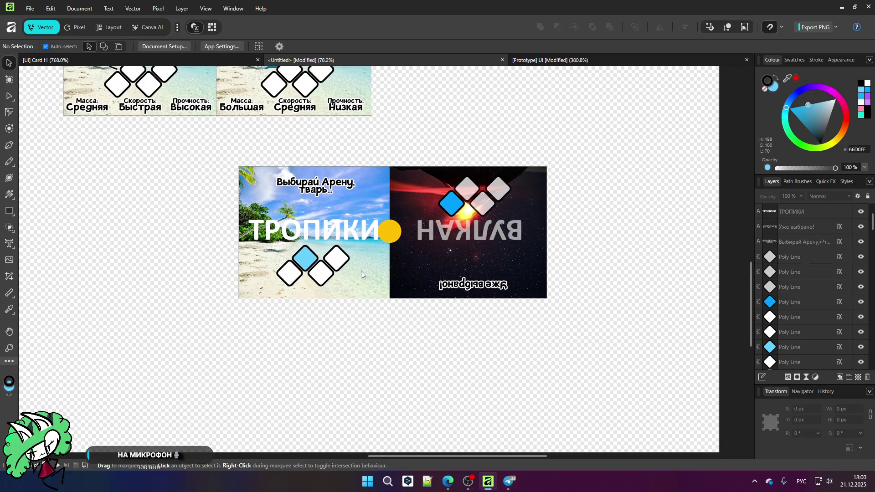
{"action": "left_click", "coordinate": [451, 203]}
{"action": "scroll", "coordinate": [442, 224], "scroll_direction": "up", "scroll_amount": 4}
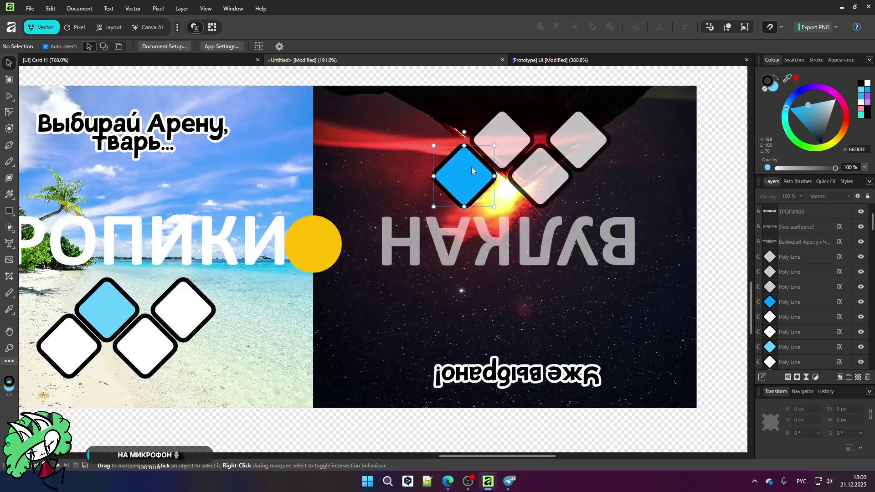
{"action": "scroll", "coordinate": [404, 249], "scroll_direction": "down", "scroll_amount": 4}
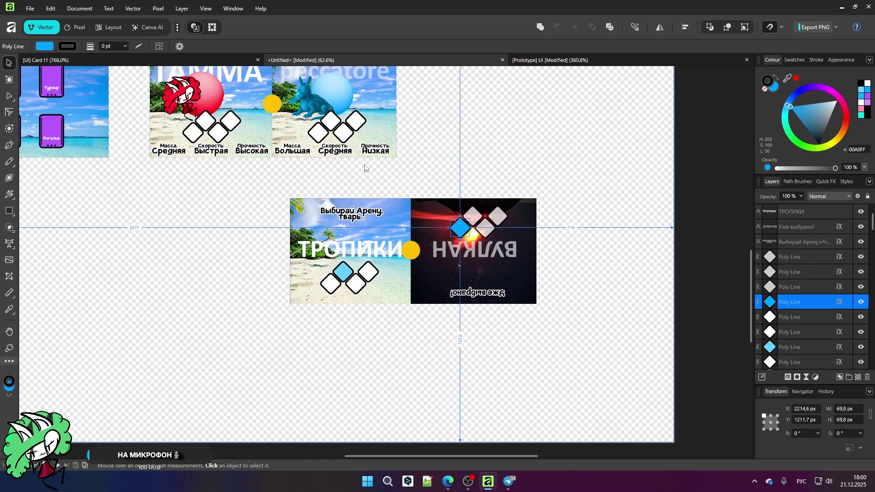
{"action": "scroll", "coordinate": [340, 338], "scroll_direction": "up", "scroll_amount": 3}
{"action": "left_click", "coordinate": [340, 338]}
{"action": "scroll", "coordinate": [340, 338], "scroll_direction": "up", "scroll_amount": 3}
{"action": "left_click", "coordinate": [861, 109]}
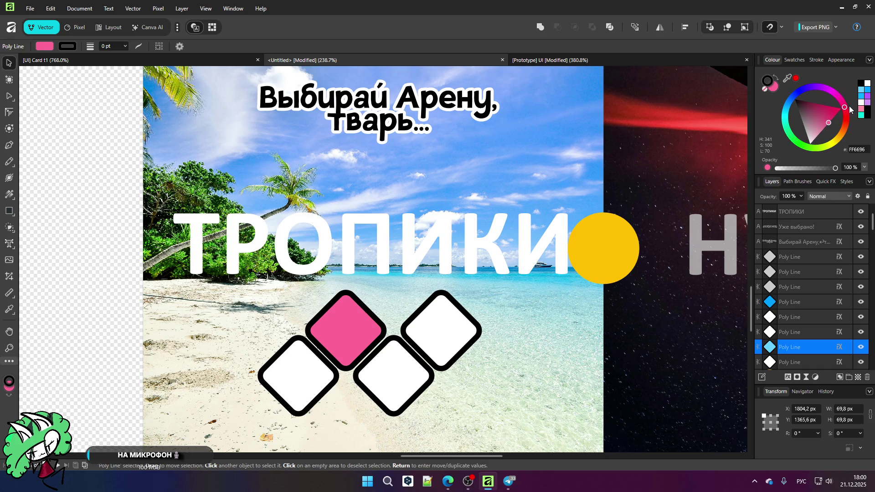
{"action": "scroll", "coordinate": [496, 164], "scroll_direction": "down", "scroll_amount": 6}
{"action": "key", "text": "Escape"}
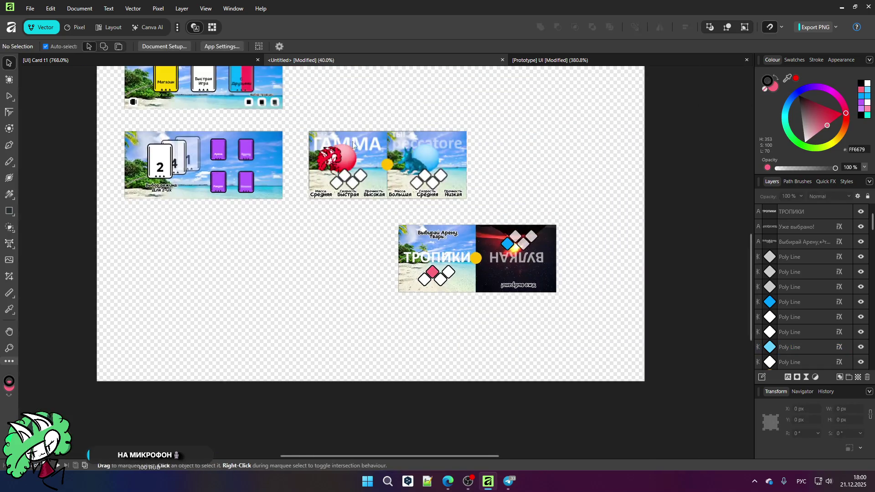
- Fill the top diamond under Гамма red, then adjust it to a soft pink
{"action": "scroll", "coordinate": [485, 279], "scroll_direction": "up", "scroll_amount": 3}
{"action": "scroll", "coordinate": [485, 279], "scroll_direction": "up", "scroll_amount": 2}
{"action": "left_click", "coordinate": [259, 243]}
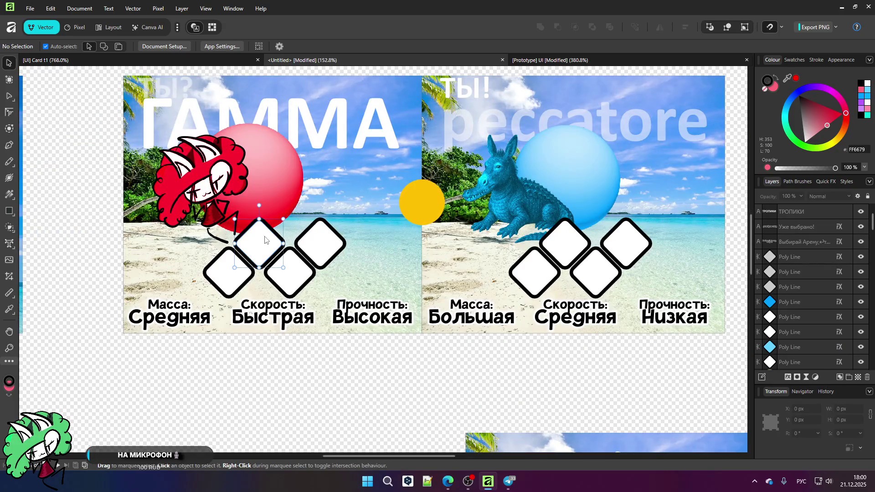
{"action": "scroll", "coordinate": [461, 191], "scroll_direction": "down", "scroll_amount": 2}
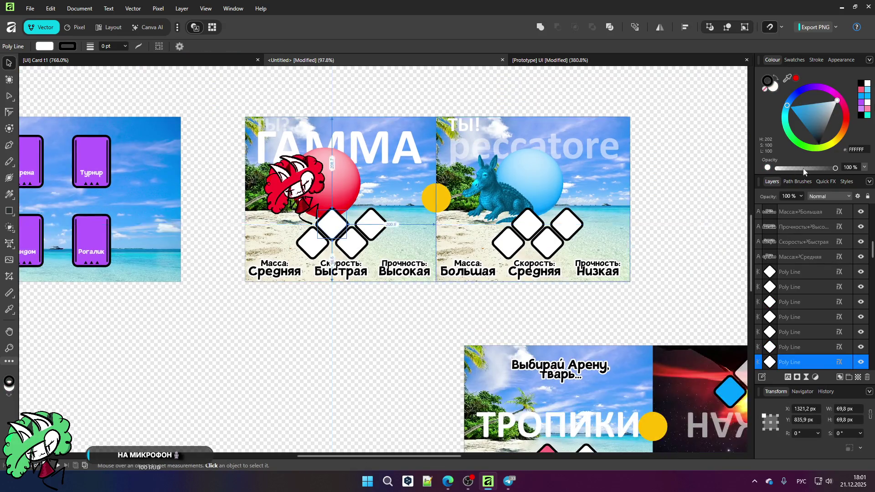
{"action": "left_click", "coordinate": [796, 80]}
{"action": "scroll", "coordinate": [374, 244], "scroll_direction": "up", "scroll_amount": 3}
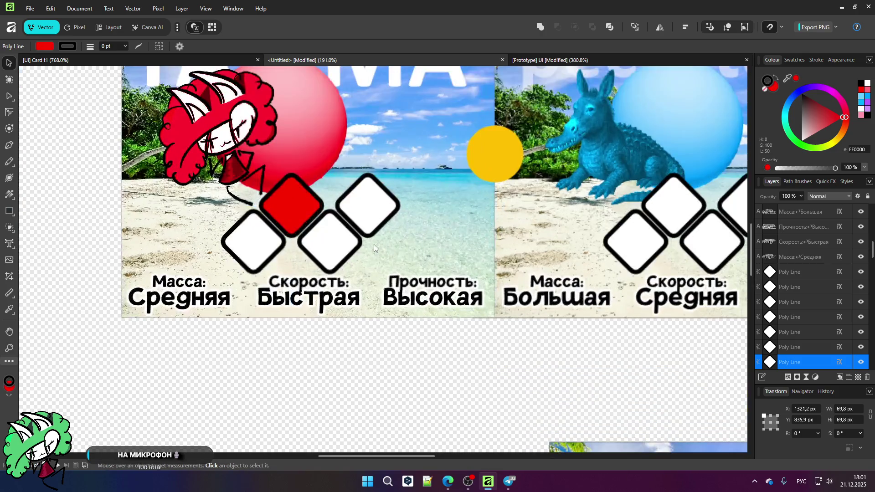
{"action": "left_click_drag", "start_coordinate": [844, 117], "coordinate": [846, 111]}
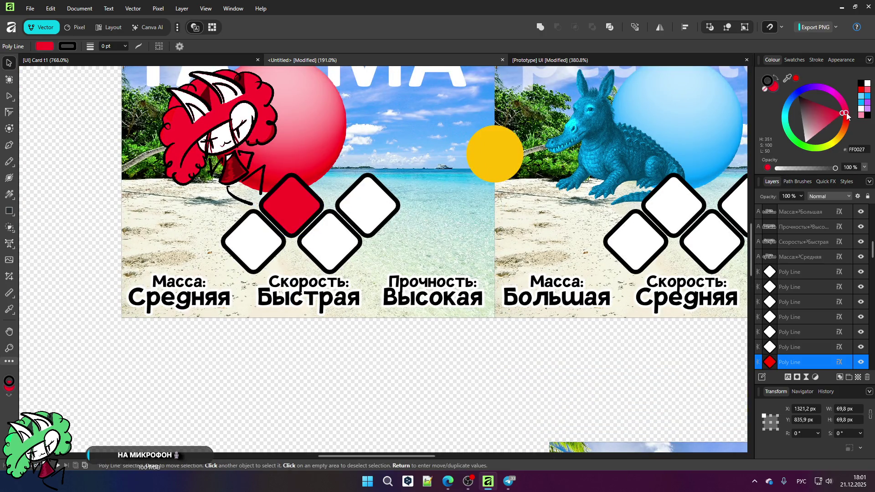
{"action": "left_click_drag", "start_coordinate": [821, 148], "coordinate": [822, 124]}
{"action": "left_click_drag", "start_coordinate": [829, 139], "coordinate": [830, 138]}
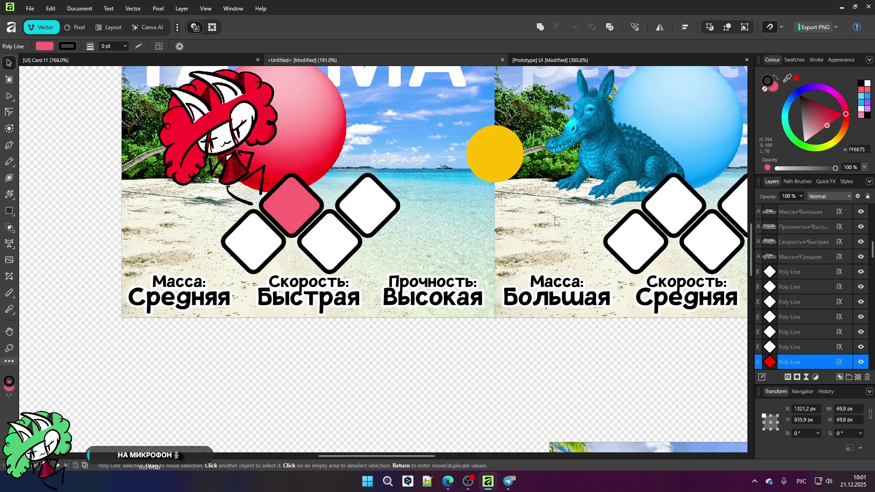
{"action": "scroll", "coordinate": [501, 228], "scroll_direction": "down", "scroll_amount": 3}
{"action": "scroll", "coordinate": [576, 270], "scroll_direction": "up", "scroll_amount": 2}
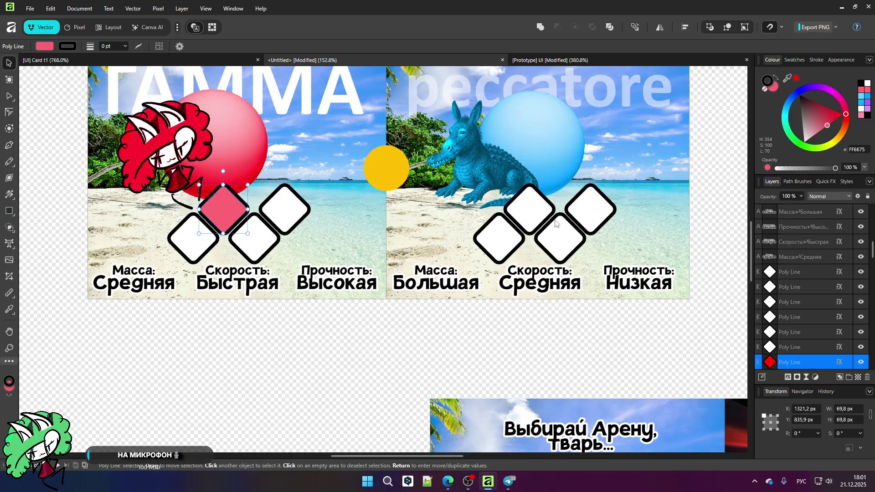
- Fill the top-right peccatore diamond blue and select its other three diamonds
{"action": "left_click", "coordinate": [591, 210]}
{"action": "left_click", "coordinate": [789, 106]}
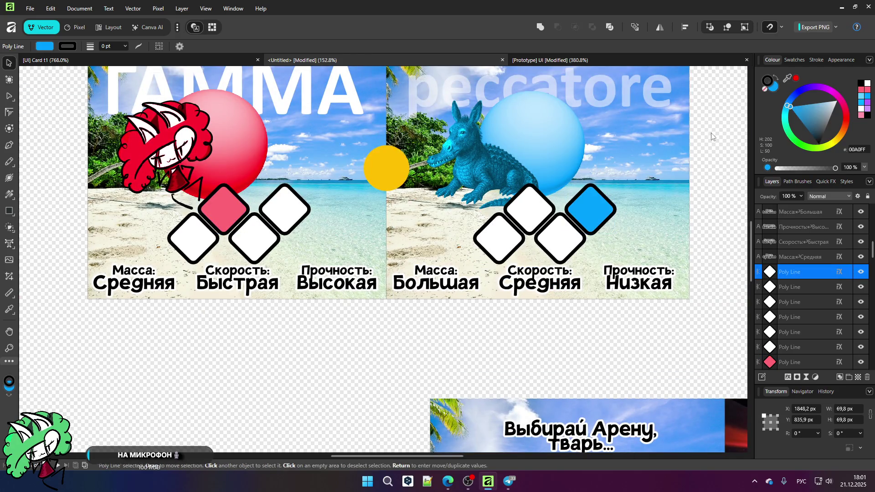
{"action": "left_click", "coordinate": [558, 228]}
{"action": "left_click", "coordinate": [533, 209], "text": "shift"}
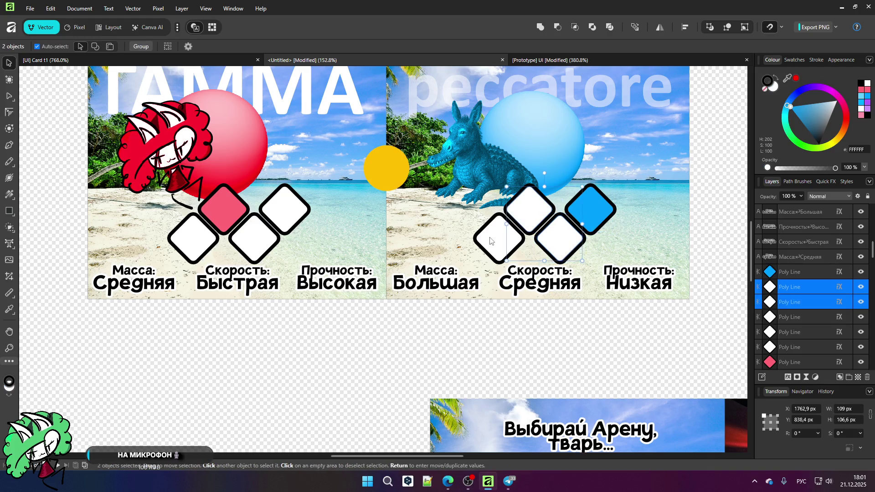
{"action": "left_click", "coordinate": [499, 237], "text": "shift"}
{"action": "left_click", "coordinate": [801, 196]}
{"action": "left_click_drag", "start_coordinate": [774, 206], "coordinate": [770, 209]}
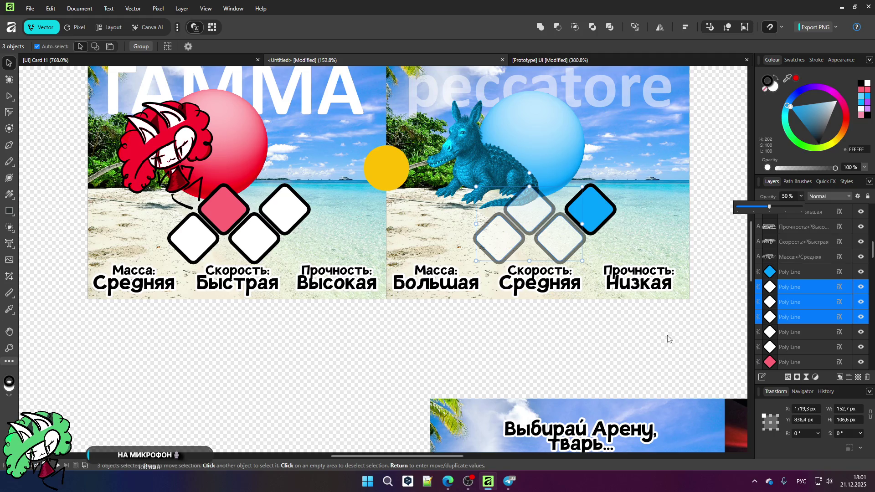
{"action": "left_click", "coordinate": [624, 353]}
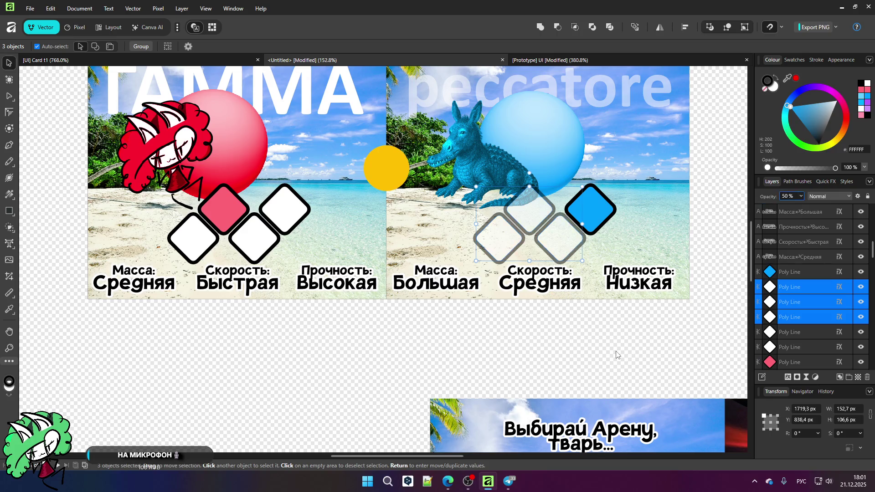
{"action": "left_click", "coordinate": [559, 240]}
{"action": "left_click", "coordinate": [543, 224], "text": "shift"}
{"action": "left_click", "coordinate": [501, 241], "text": "shift"}
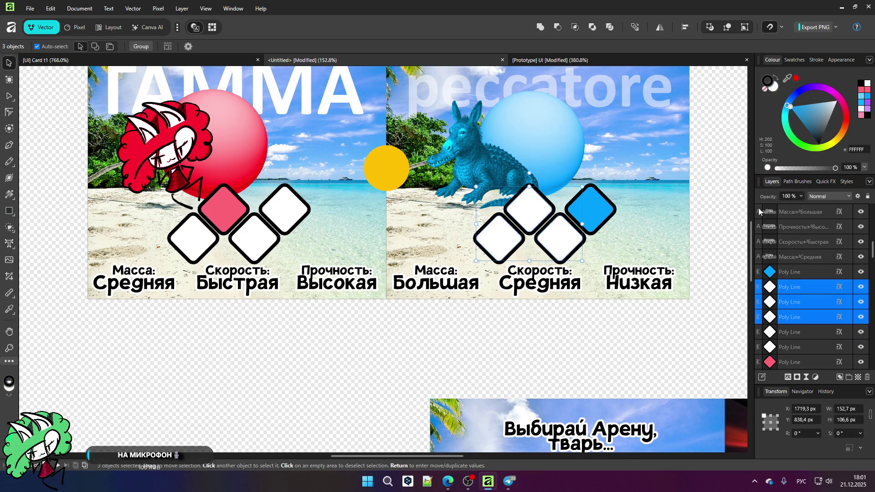
{"action": "left_click", "coordinate": [802, 196]}
{"action": "left_click", "coordinate": [786, 207]}
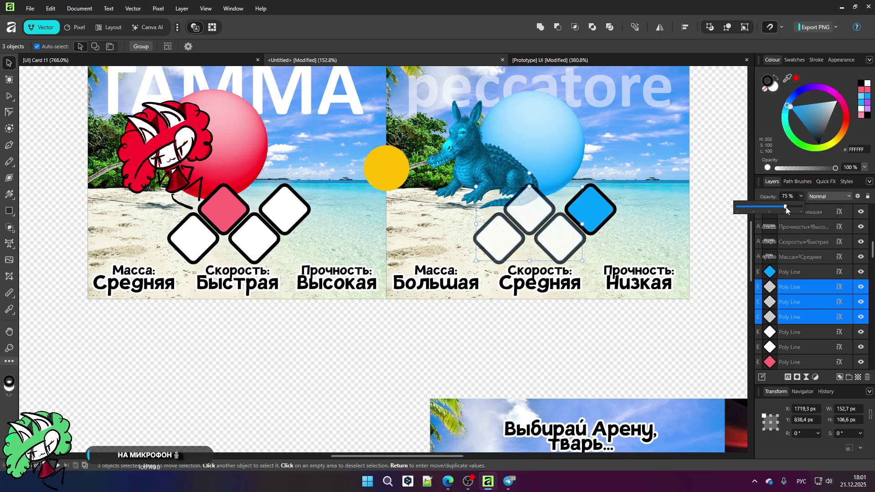
{"action": "scroll", "coordinate": [429, 289], "scroll_direction": "down", "scroll_amount": 5}
{"action": "scroll", "coordinate": [428, 292], "scroll_direction": "up", "scroll_amount": 4}
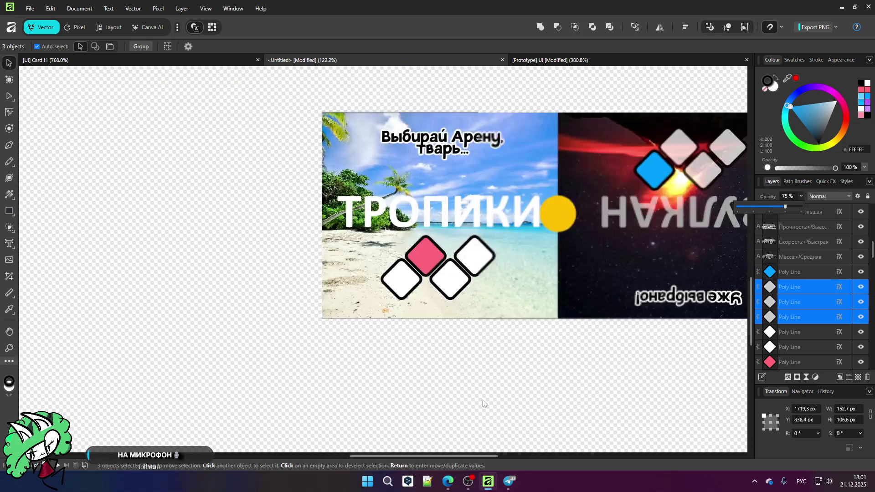
{"action": "scroll", "coordinate": [433, 274], "scroll_direction": "down", "scroll_amount": 5}
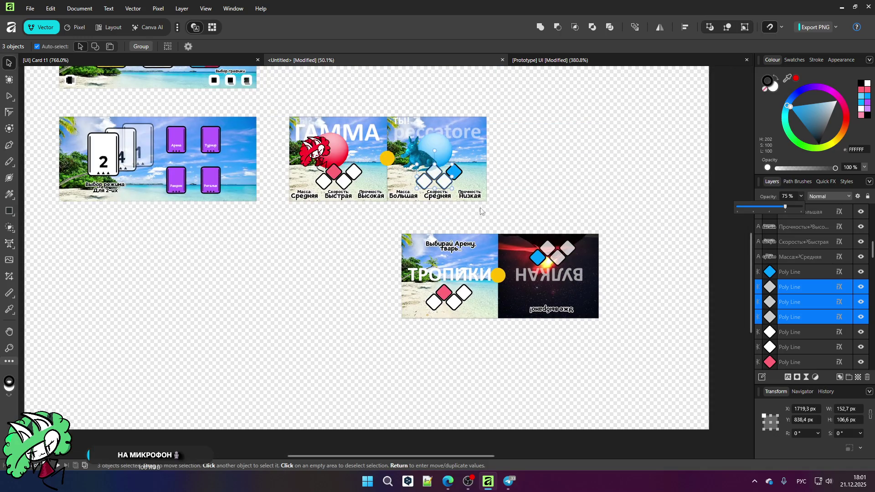
{"action": "scroll", "coordinate": [453, 233], "scroll_direction": "up", "scroll_amount": 6}
{"action": "left_click", "coordinate": [452, 265]}
{"action": "scroll", "coordinate": [411, 255], "scroll_direction": "down", "scroll_amount": 5}
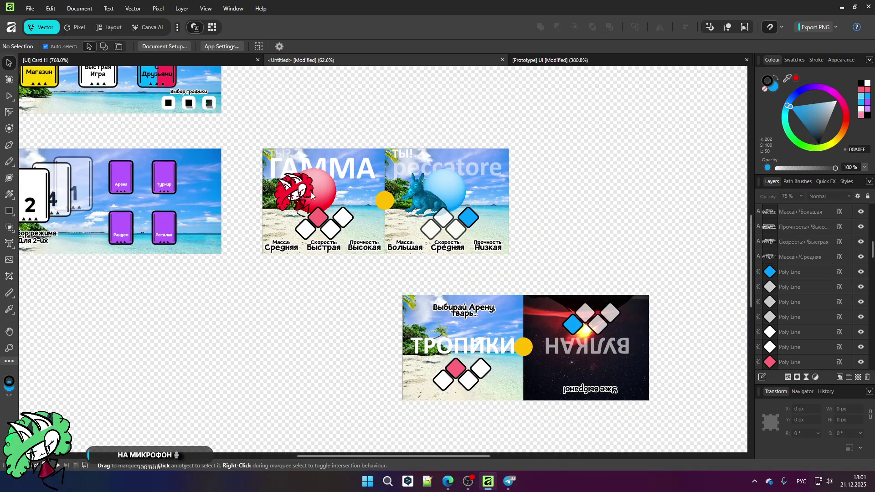
{"action": "scroll", "coordinate": [310, 192], "scroll_direction": "up", "scroll_amount": 7}
{"action": "scroll", "coordinate": [358, 254], "scroll_direction": "down", "scroll_amount": 1}
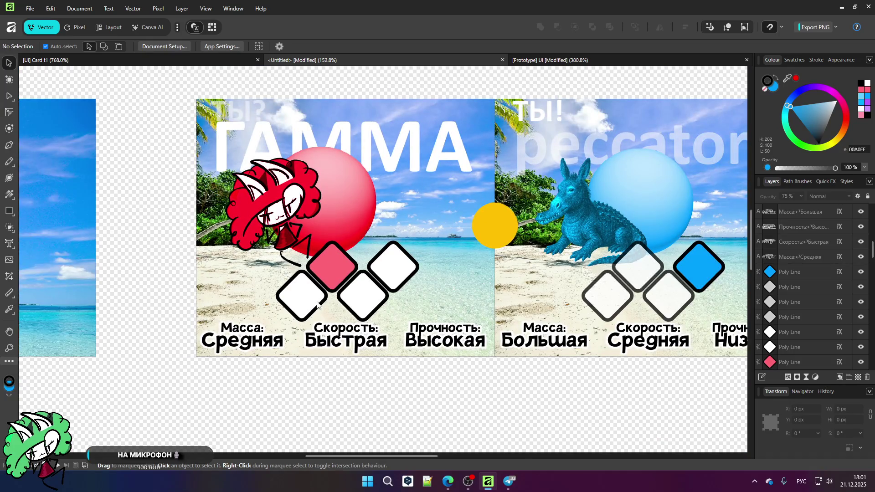
{"action": "left_click", "coordinate": [340, 261]}
{"action": "left_click_drag", "start_coordinate": [832, 125], "coordinate": [845, 114]}
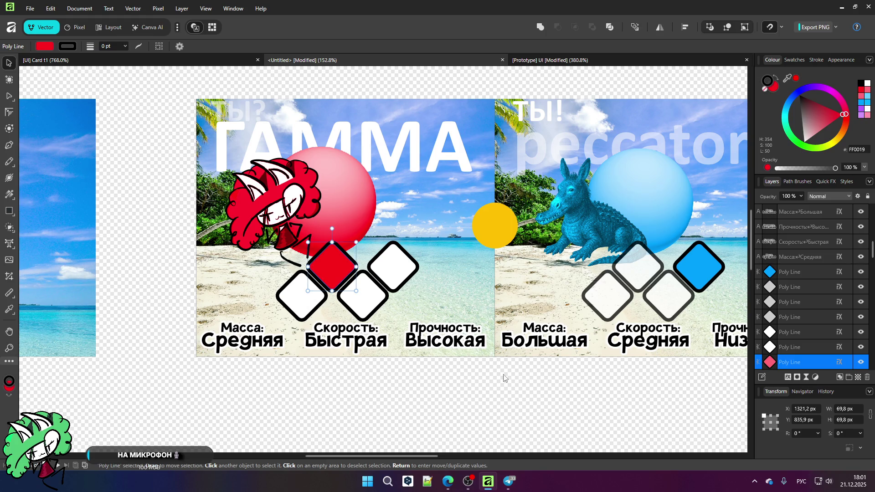
{"action": "key", "text": "ctrl+z"}
{"action": "left_click", "coordinate": [457, 375]}
{"action": "scroll", "coordinate": [415, 257], "scroll_direction": "down", "scroll_amount": 3}
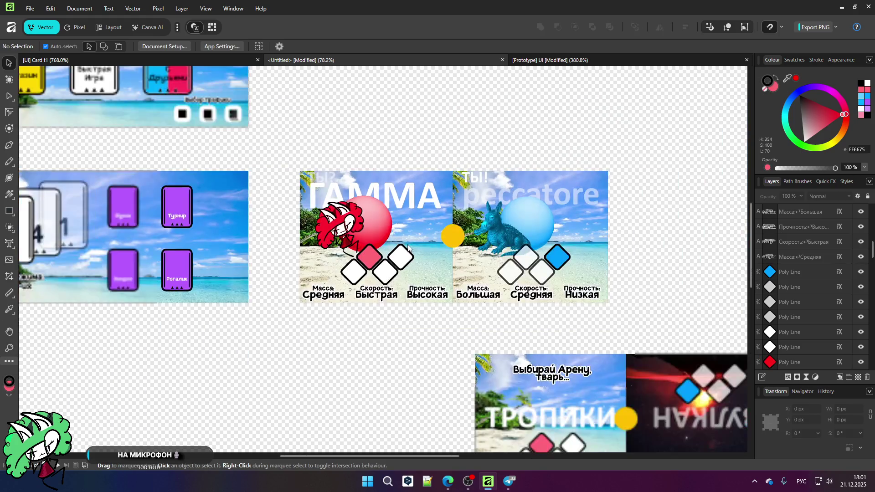
{"action": "scroll", "coordinate": [431, 186], "scroll_direction": "down", "scroll_amount": 1}
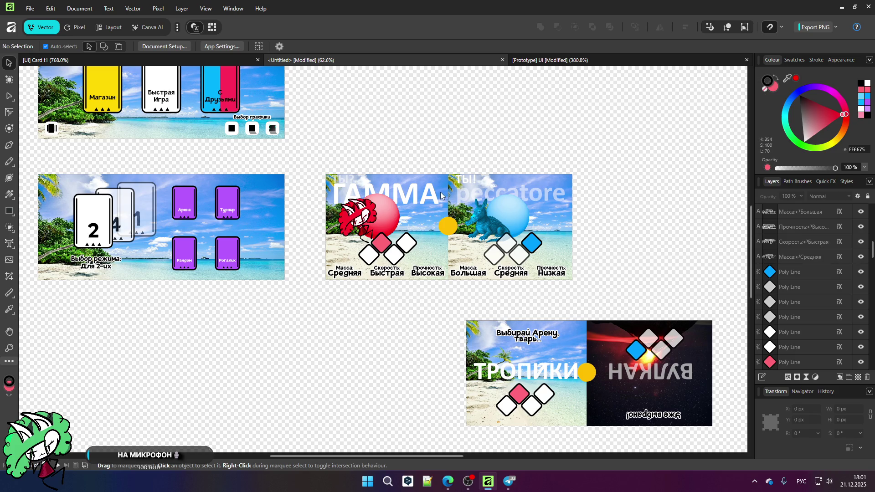
{"action": "scroll", "coordinate": [441, 196], "scroll_direction": "down", "scroll_amount": 1}
{"action": "scroll", "coordinate": [607, 388], "scroll_direction": "up", "scroll_amount": 1}
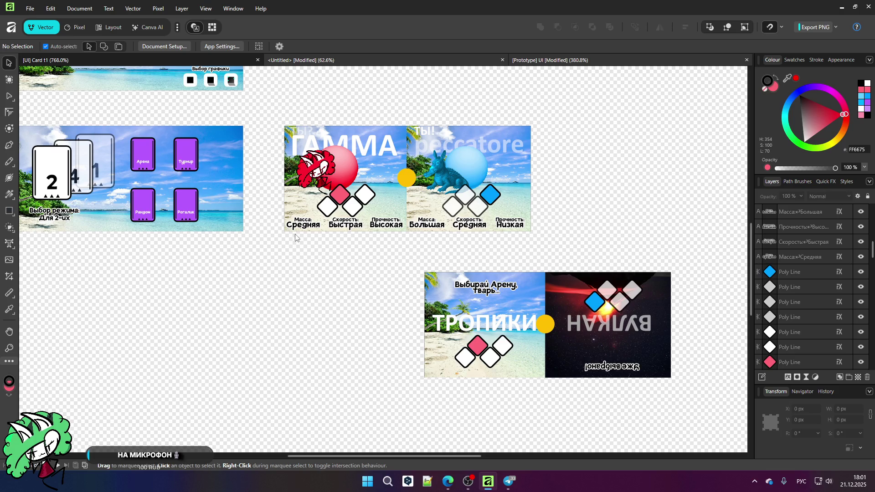
{"action": "key", "text": "ctrl+Tab"}
- Zoom in and out over the Prototype UI document's beach game screen
{"action": "scroll", "coordinate": [289, 197], "scroll_direction": "down", "scroll_amount": 5}
{"action": "scroll", "coordinate": [322, 198], "scroll_direction": "up", "scroll_amount": 5}
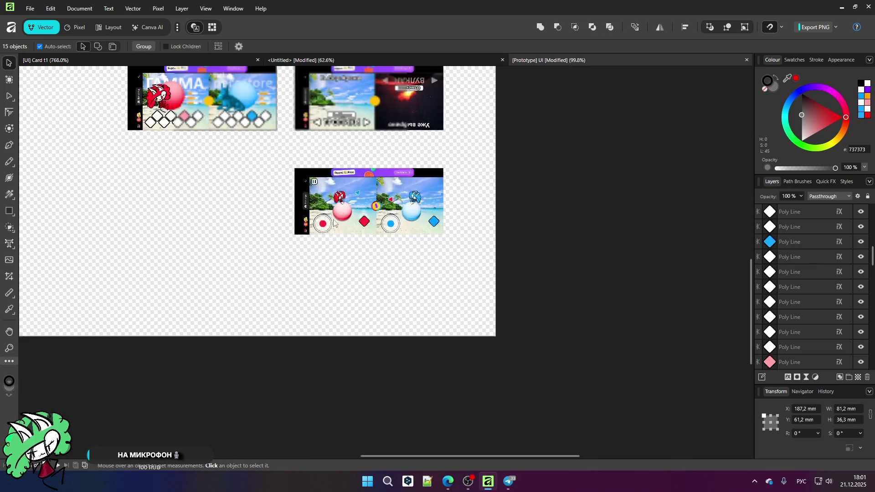
{"action": "scroll", "coordinate": [321, 198], "scroll_direction": "down", "scroll_amount": 5}
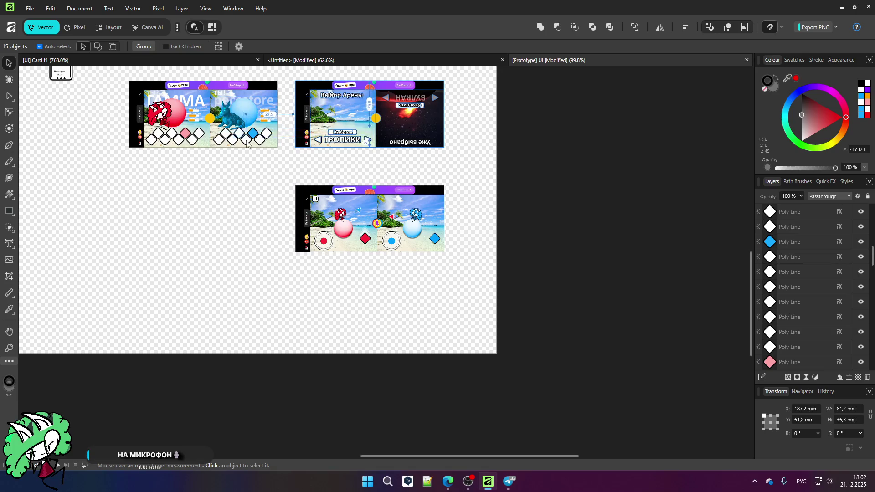
{"action": "scroll", "coordinate": [492, 314], "scroll_direction": "up", "scroll_amount": 5}
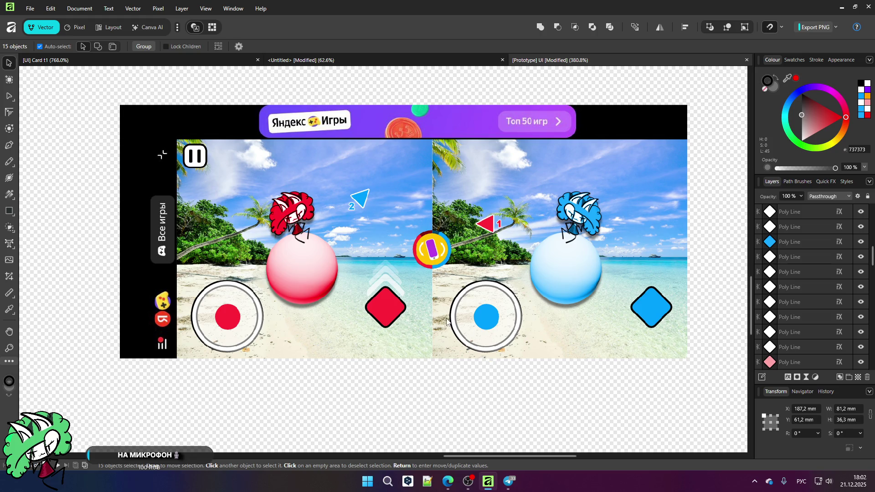
- Switch to the Untitled tab showing the ГАММА/peccatore card and reworked arena card
{"action": "scroll", "coordinate": [448, 322], "scroll_direction": "up", "scroll_amount": 2}
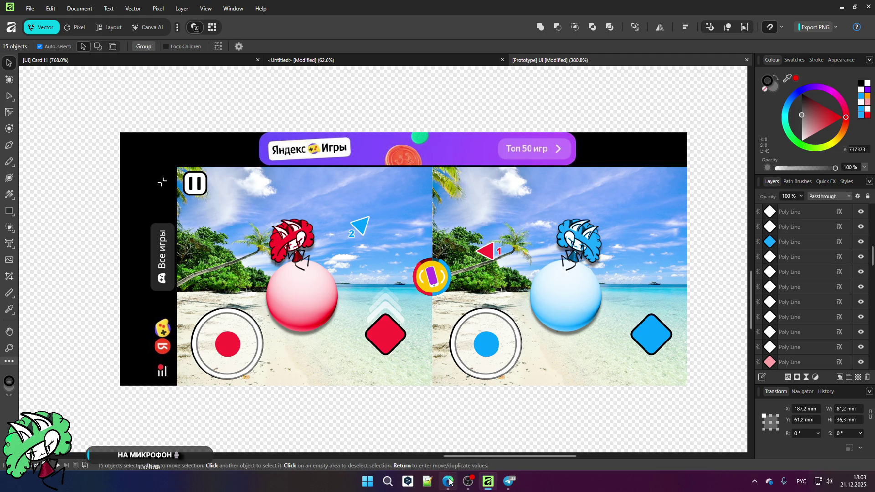
{"action": "mouse_move", "coordinate": [448, 482]}
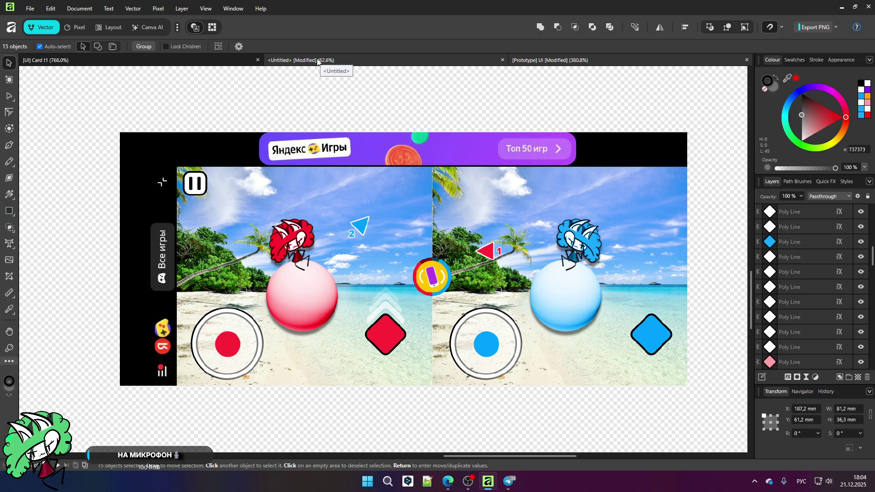
{"action": "left_click", "coordinate": [326, 64]}
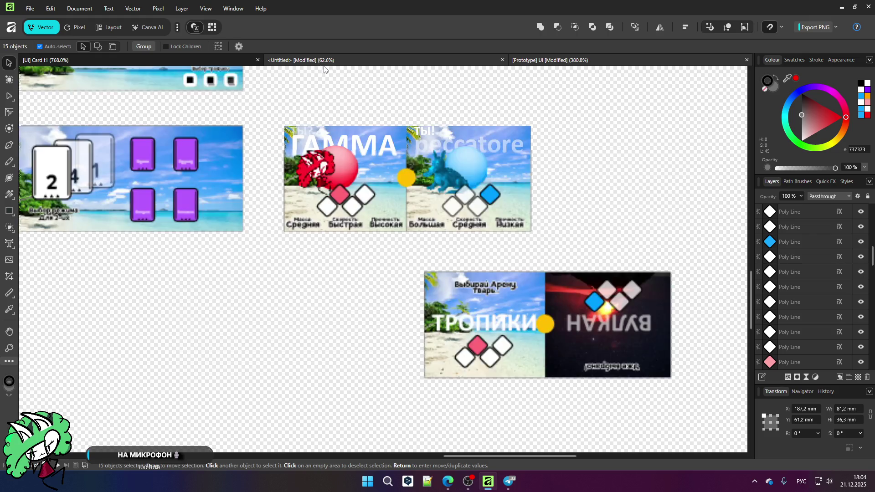
{"action": "scroll", "coordinate": [333, 168], "scroll_direction": "up", "scroll_amount": 1}
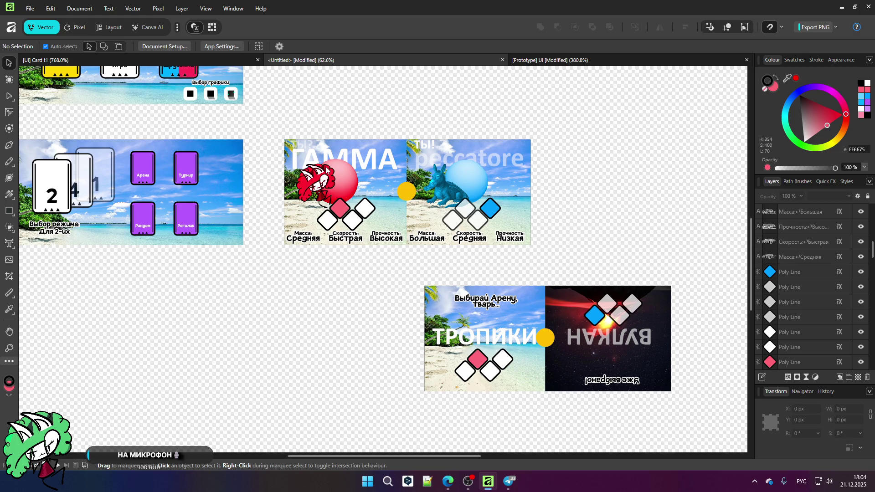
{"action": "scroll", "coordinate": [306, 193], "scroll_direction": "up", "scroll_amount": 2}
{"action": "scroll", "coordinate": [465, 202], "scroll_direction": "down", "scroll_amount": 1}
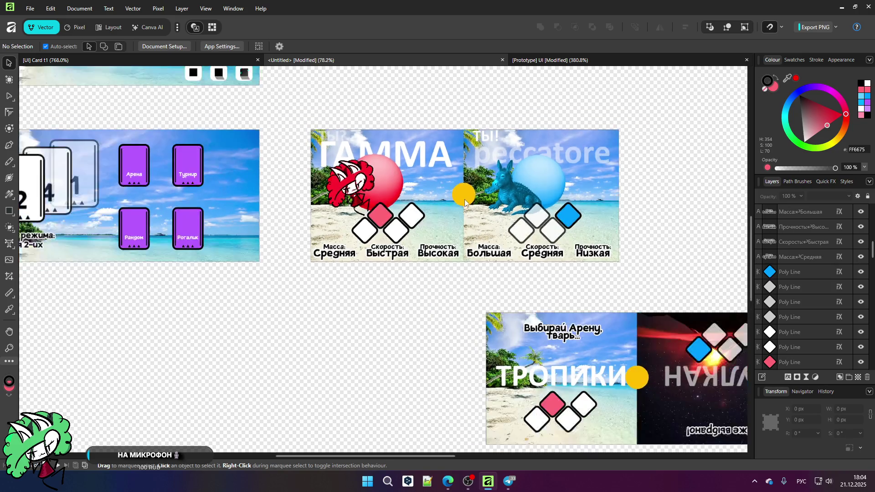
{"action": "scroll", "coordinate": [336, 165], "scroll_direction": "up", "scroll_amount": 3}
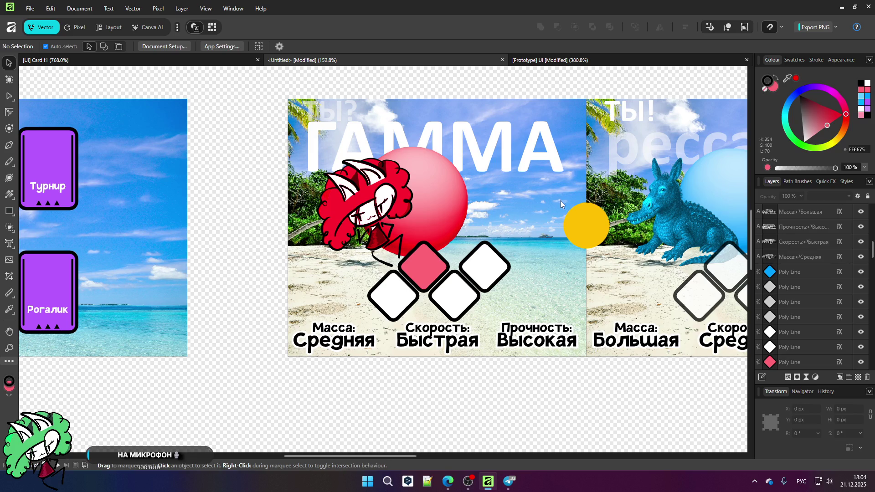
{"action": "scroll", "coordinate": [559, 201], "scroll_direction": "down", "scroll_amount": 10}
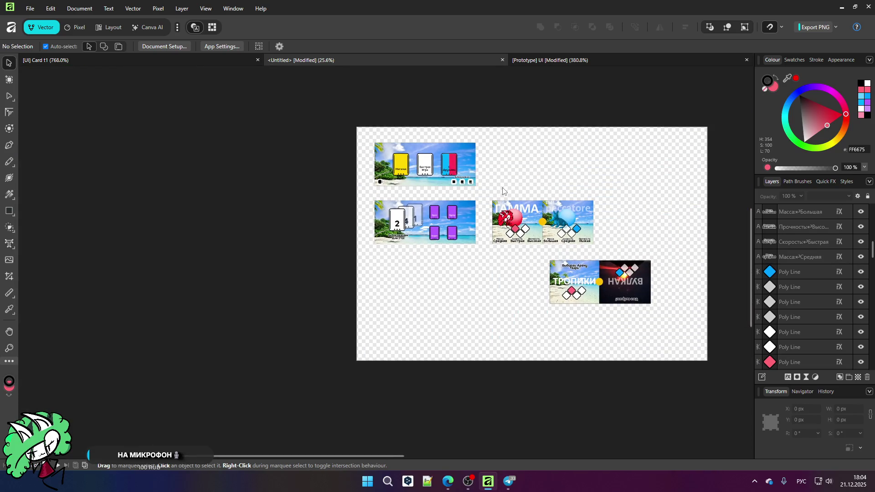
{"action": "scroll", "coordinate": [502, 190], "scroll_direction": "up", "scroll_amount": 2}
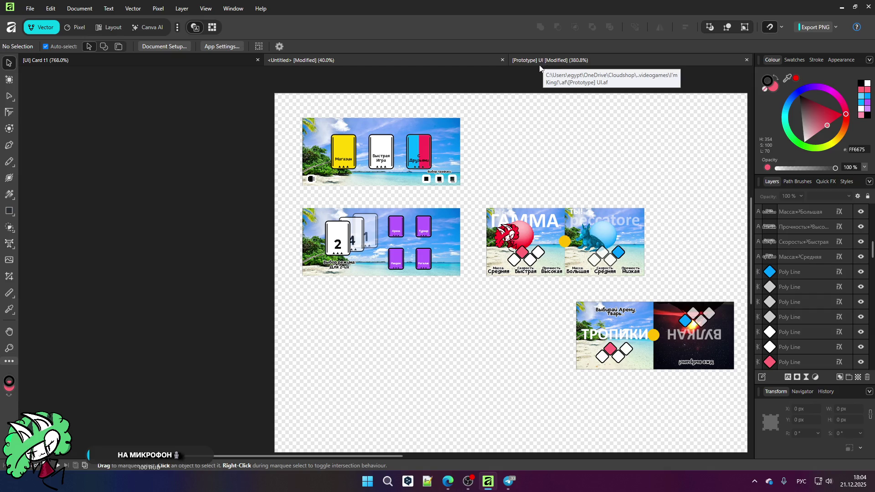
{"action": "left_click", "coordinate": [540, 64]}
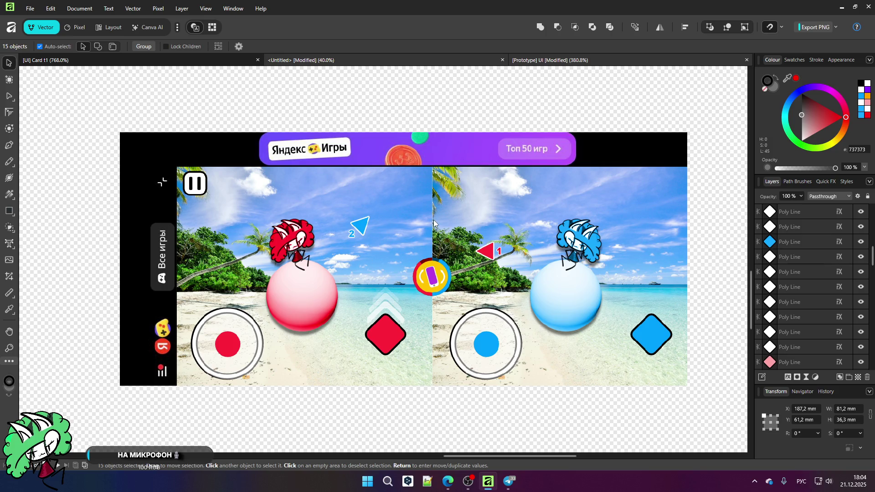
{"action": "key", "text": "ctrl+Tab"}
{"action": "scroll", "coordinate": [273, 191], "scroll_direction": "down", "scroll_amount": 1}
{"action": "scroll", "coordinate": [393, 223], "scroll_direction": "up", "scroll_amount": 2}
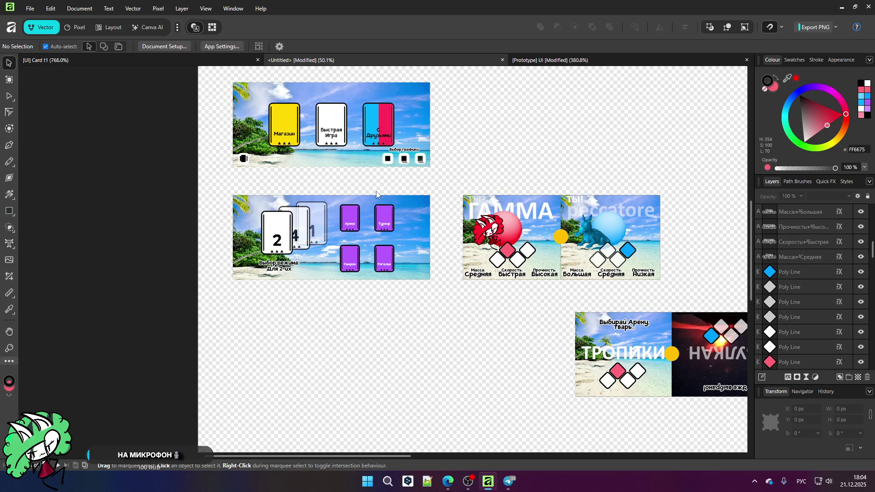
- Zoom around the menu artboards, then switch to the Prototype UI beach gameplay mockup
{"action": "scroll", "coordinate": [303, 83], "scroll_direction": "up", "scroll_amount": 3}
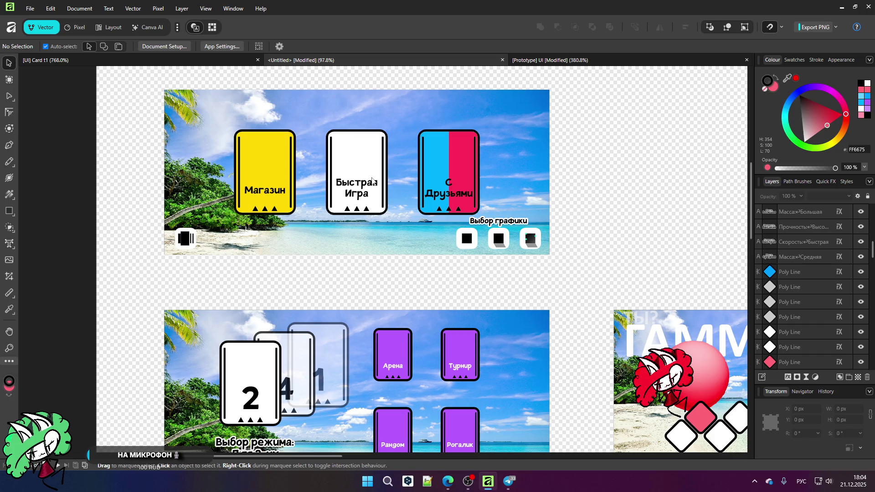
{"action": "scroll", "coordinate": [364, 178], "scroll_direction": "down", "scroll_amount": 3}
{"action": "scroll", "coordinate": [371, 254], "scroll_direction": "up", "scroll_amount": 3}
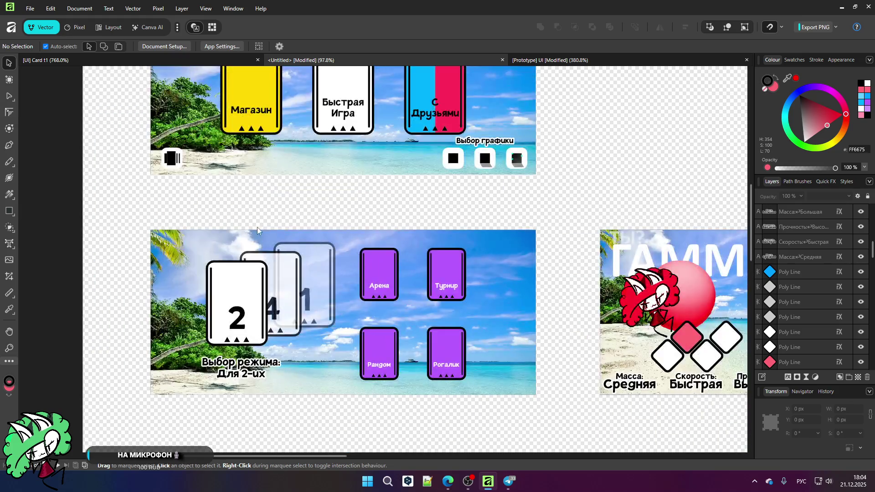
{"action": "scroll", "coordinate": [386, 240], "scroll_direction": "down", "scroll_amount": 4}
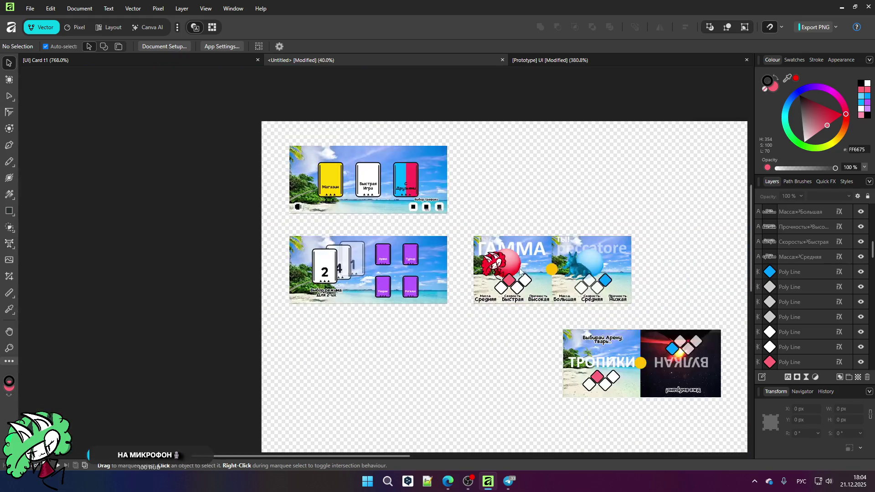
{"action": "scroll", "coordinate": [694, 410], "scroll_direction": "up", "scroll_amount": 3}
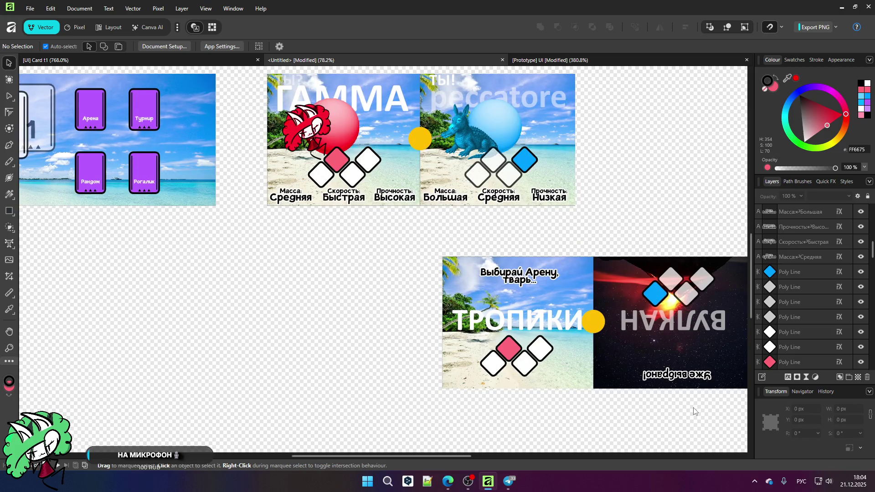
{"action": "scroll", "coordinate": [534, 323], "scroll_direction": "down", "scroll_amount": 3}
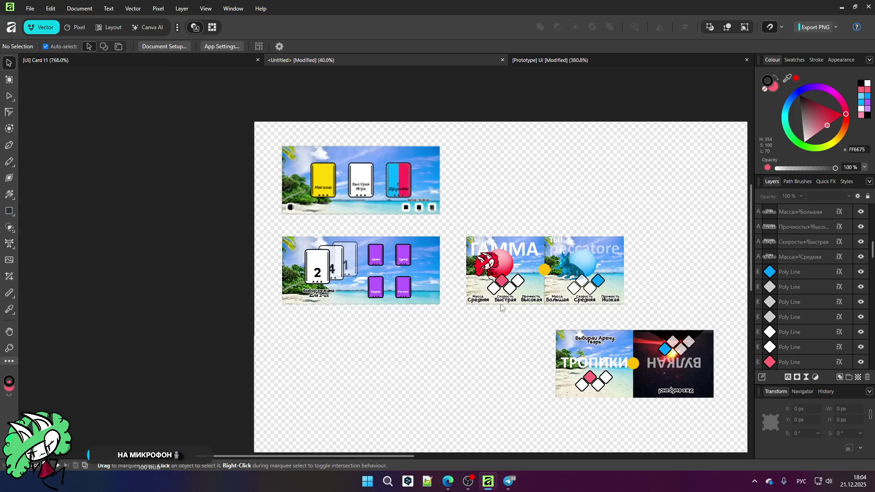
{"action": "scroll", "coordinate": [381, 211], "scroll_direction": "up", "scroll_amount": 3}
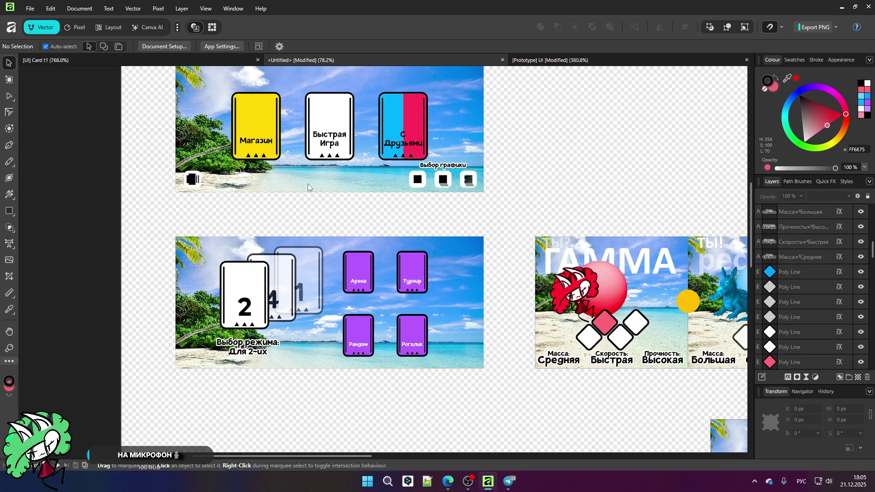
{"action": "scroll", "coordinate": [308, 184], "scroll_direction": "down", "scroll_amount": 1}
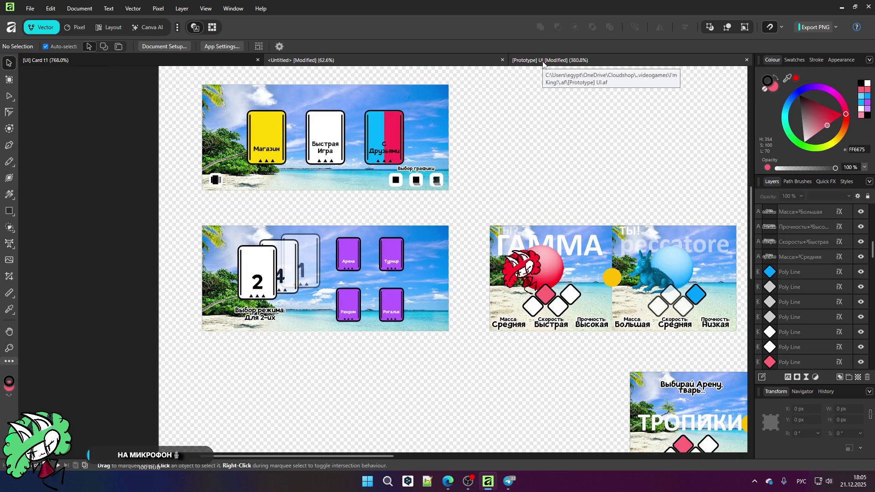
{"action": "scroll", "coordinate": [390, 167], "scroll_direction": "up", "scroll_amount": 4}
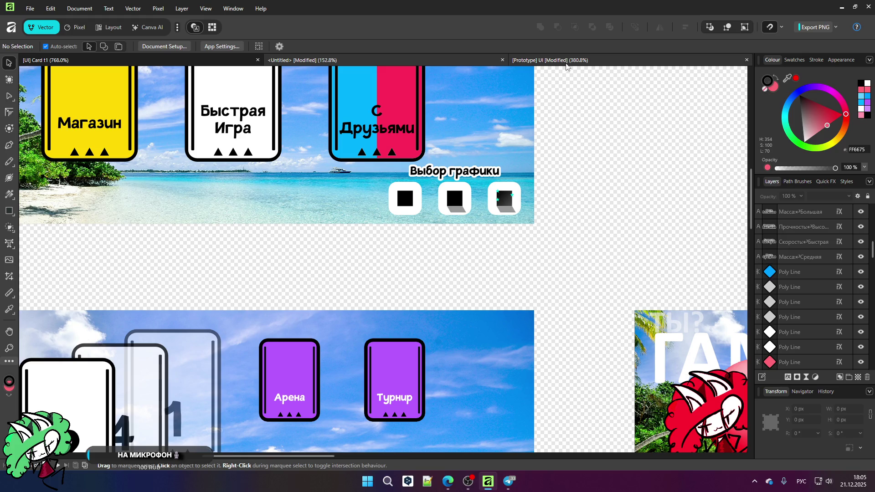
{"action": "scroll", "coordinate": [441, 208], "scroll_direction": "down", "scroll_amount": 2}
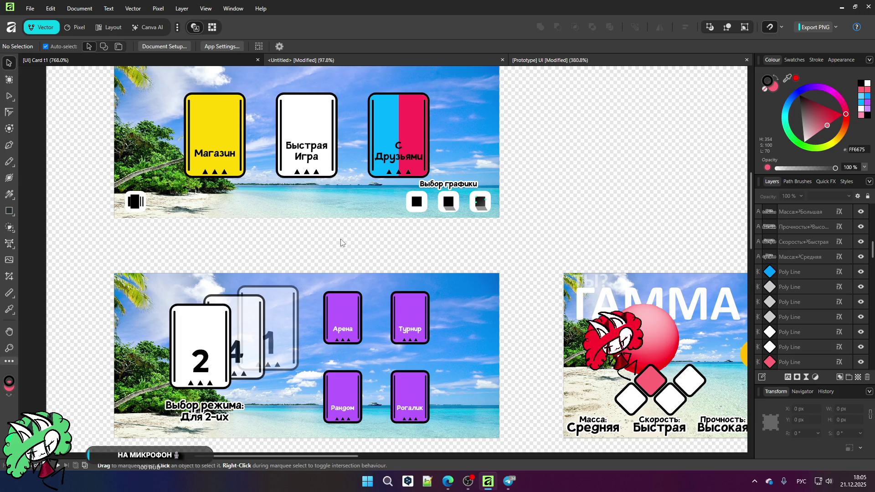
{"action": "key", "text": "ctrl+Tab"}
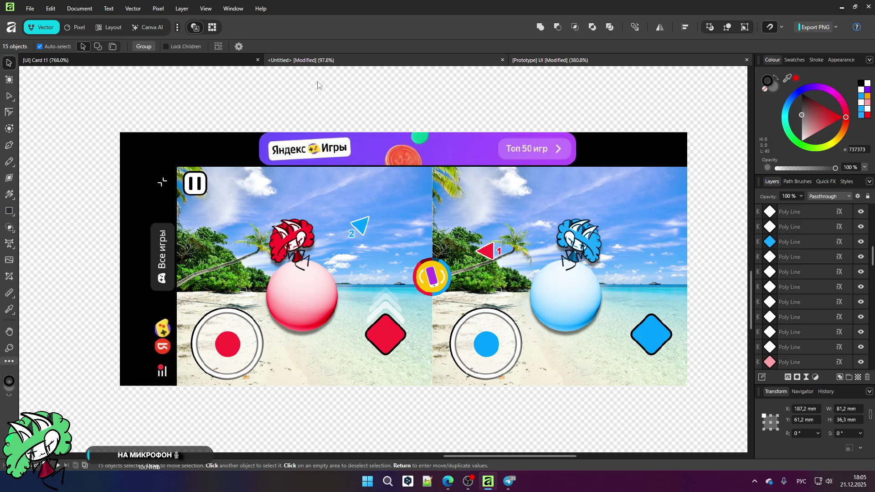
- Go back to the Untitled document with the main menu, mode-selection and ГАММА mockups
{"action": "key", "text": "Delete"}
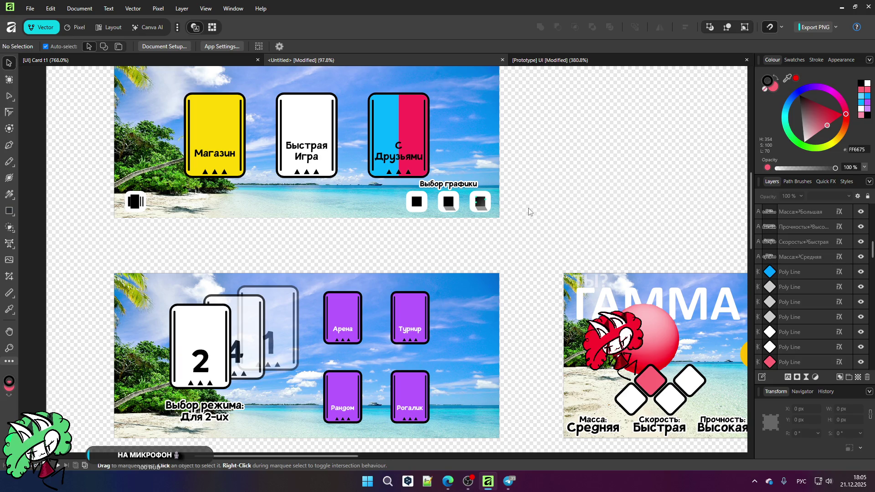
{"action": "scroll", "coordinate": [531, 212], "scroll_direction": "down", "scroll_amount": 1}
{"action": "scroll", "coordinate": [531, 212], "scroll_direction": "up", "scroll_amount": 1}
{"action": "scroll", "coordinate": [531, 212], "scroll_direction": "down", "scroll_amount": 1}
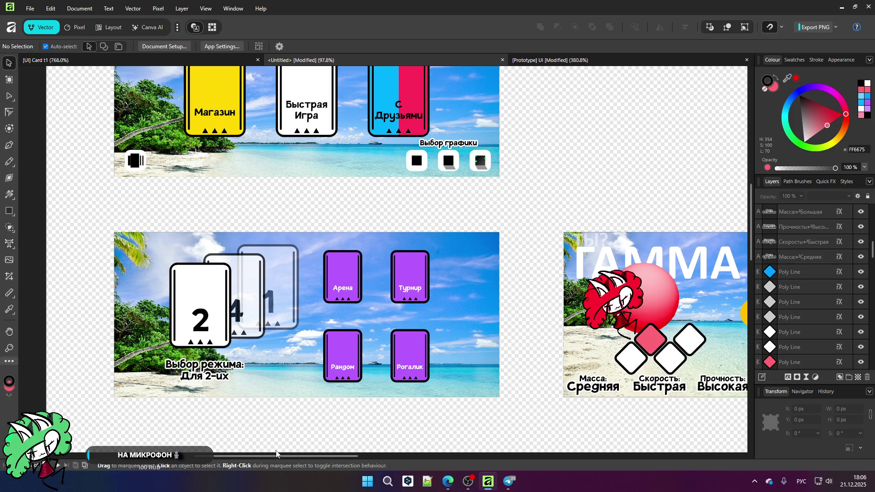
{"action": "left_click_drag", "start_coordinate": [277, 455], "coordinate": [373, 455]}
{"action": "scroll", "coordinate": [453, 342], "scroll_direction": "down", "scroll_amount": 3}
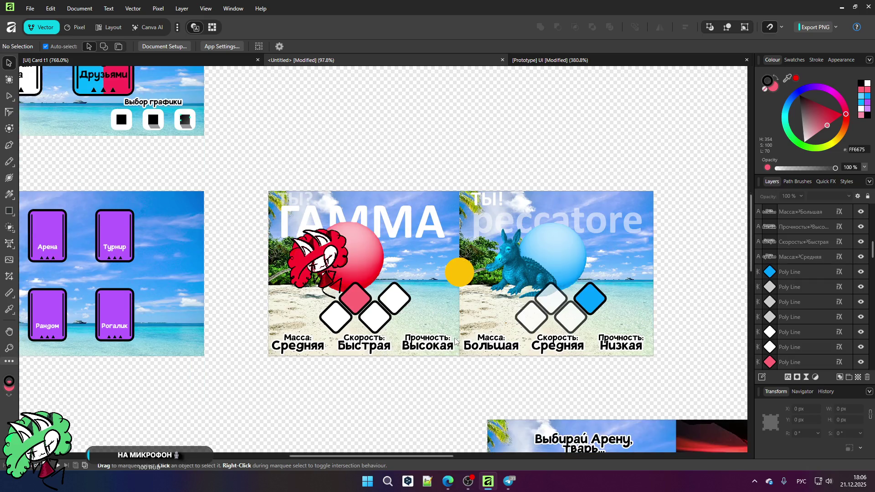
{"action": "scroll", "coordinate": [454, 342], "scroll_direction": "down", "scroll_amount": 2}
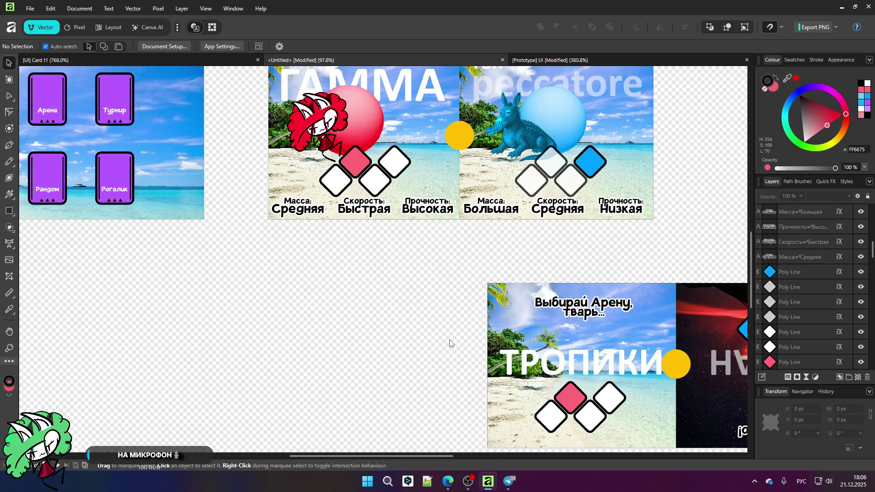
{"action": "scroll", "coordinate": [450, 343], "scroll_direction": "down", "scroll_amount": 1}
{"action": "mouse_move", "coordinate": [354, 455]}
{"action": "left_mouse_down"}
{"action": "mouse_move", "coordinate": [409, 452]}
{"action": "mouse_move", "coordinate": [290, 453]}
{"action": "left_mouse_up"}
{"action": "scroll", "coordinate": [266, 363], "scroll_direction": "up", "scroll_amount": 6}
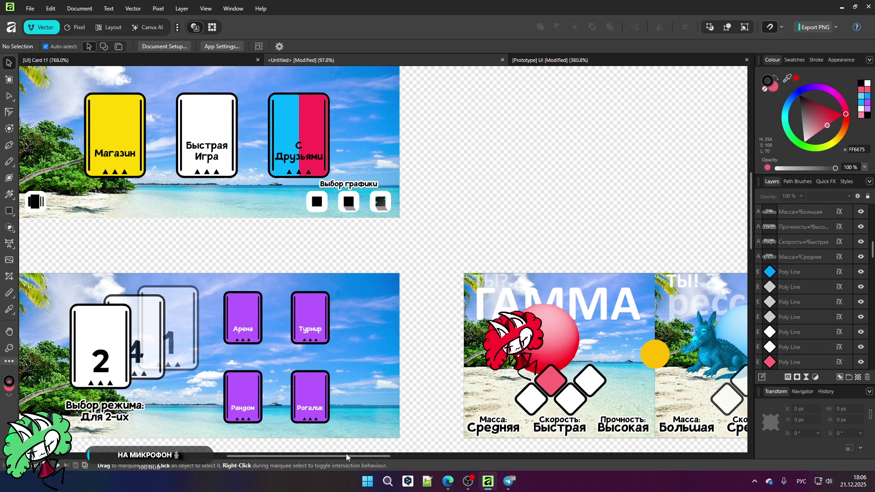
{"action": "left_click_drag", "start_coordinate": [340, 456], "coordinate": [319, 455]}
{"action": "scroll", "coordinate": [319, 360], "scroll_direction": "up", "scroll_amount": 1}
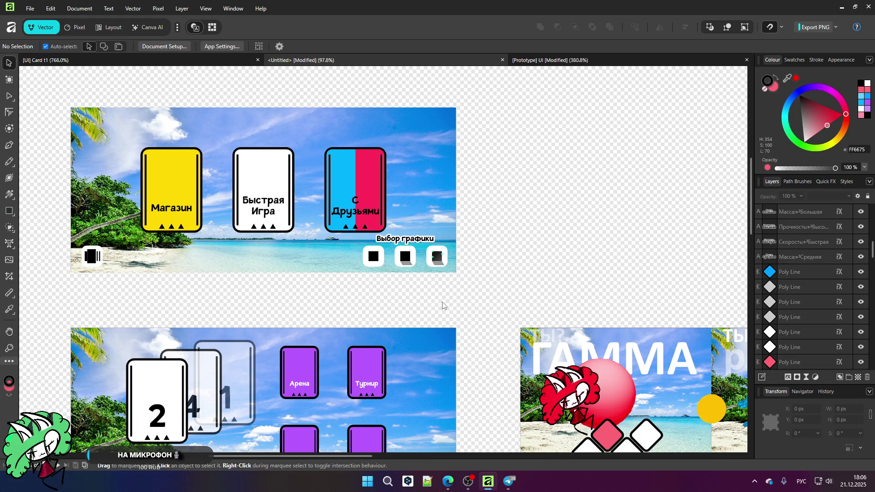
{"action": "scroll", "coordinate": [424, 304], "scroll_direction": "down", "scroll_amount": 3}
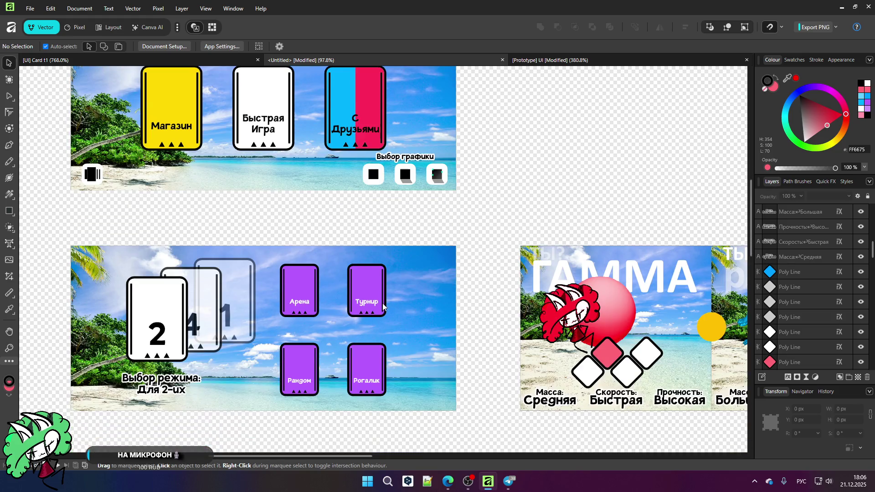
{"action": "scroll", "coordinate": [383, 310], "scroll_direction": "down", "scroll_amount": 2}
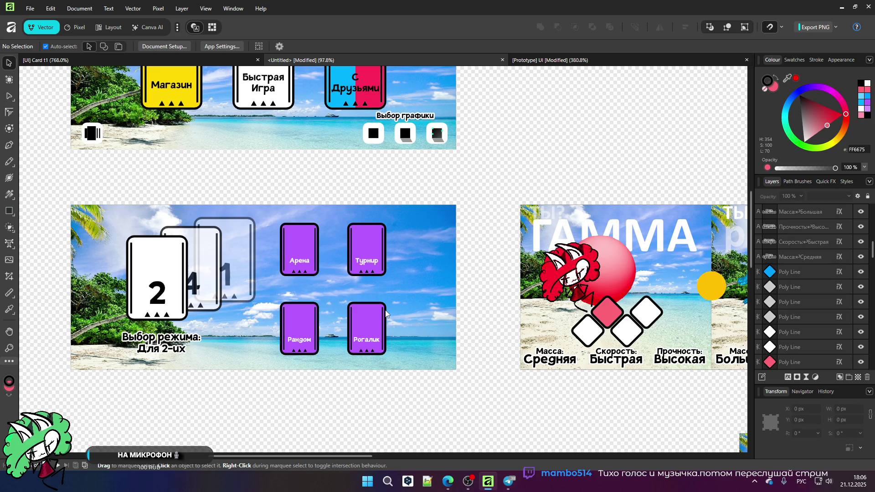
{"action": "left_click", "coordinate": [466, 485]}
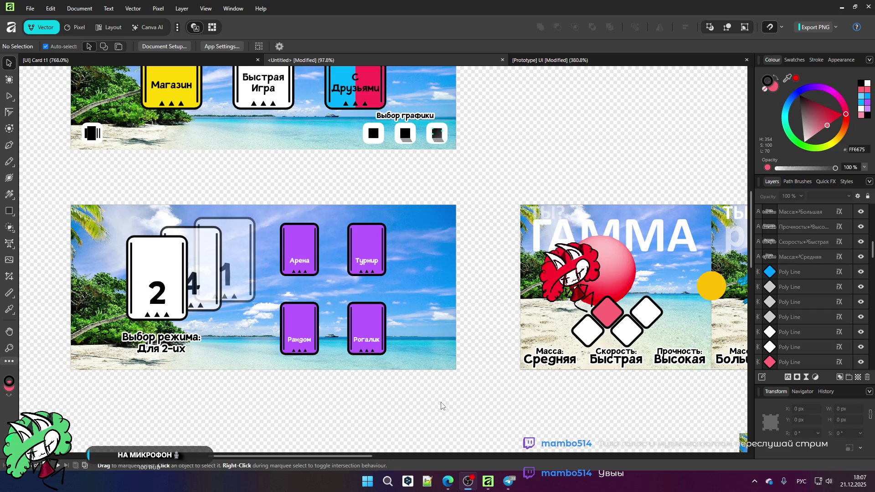
{"action": "right_click", "coordinate": [242, 392]}
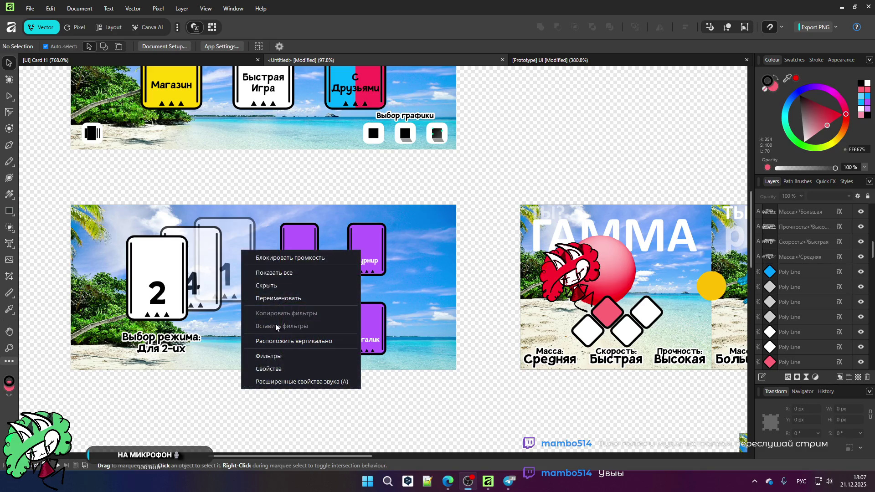
{"action": "left_click", "coordinate": [232, 342]}
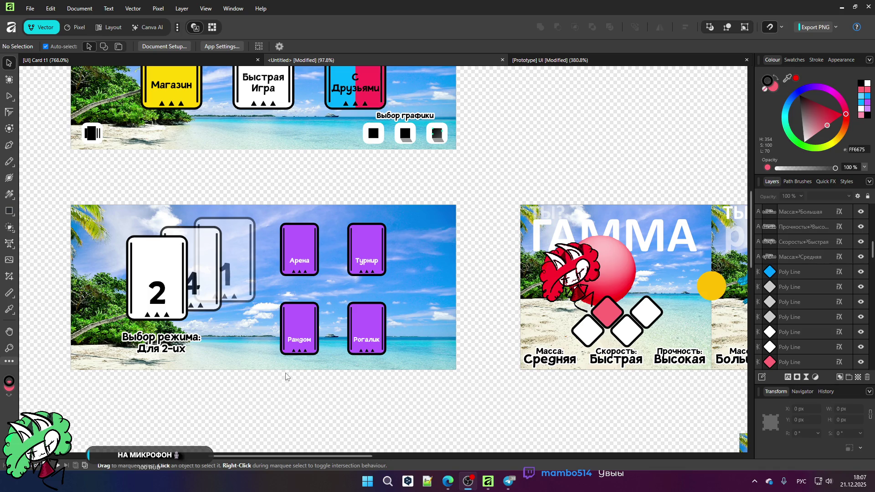
{"action": "right_click", "coordinate": [241, 396]}
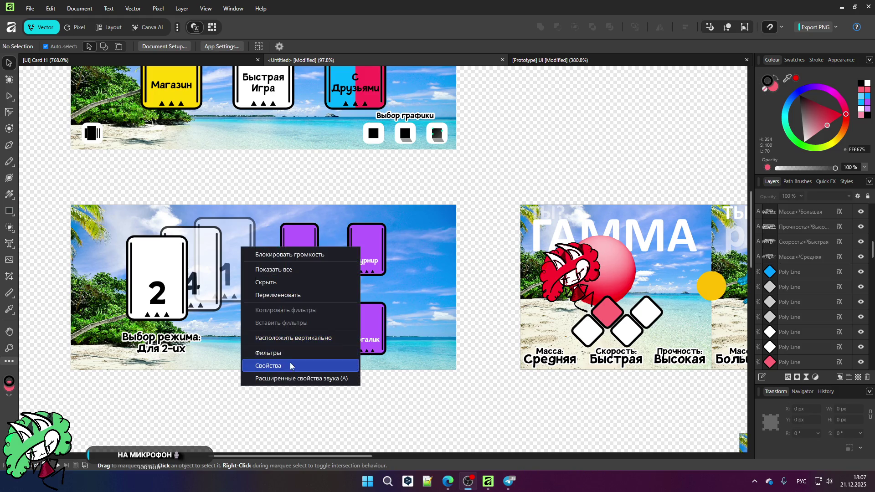
{"action": "left_click", "coordinate": [301, 379]}
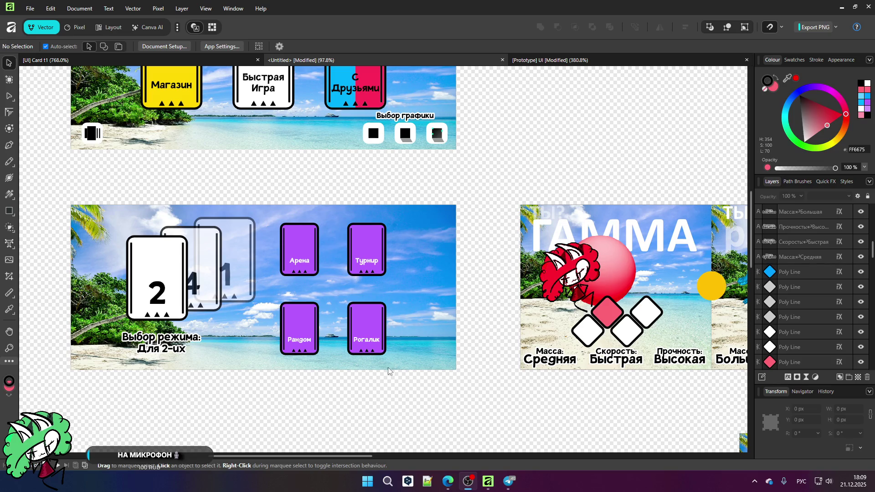
{"action": "left_click", "coordinate": [453, 491]}
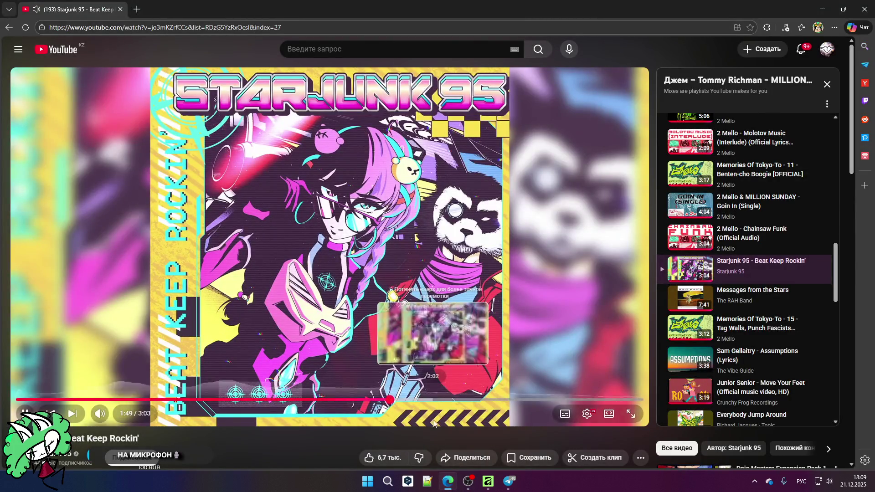
- Bring the Starjunk 95 – Beat Keep Rockin' video forward, then return to Affinity
{"action": "key", "text": "alt+Tab"}
{"action": "left_click", "coordinate": [468, 482]}
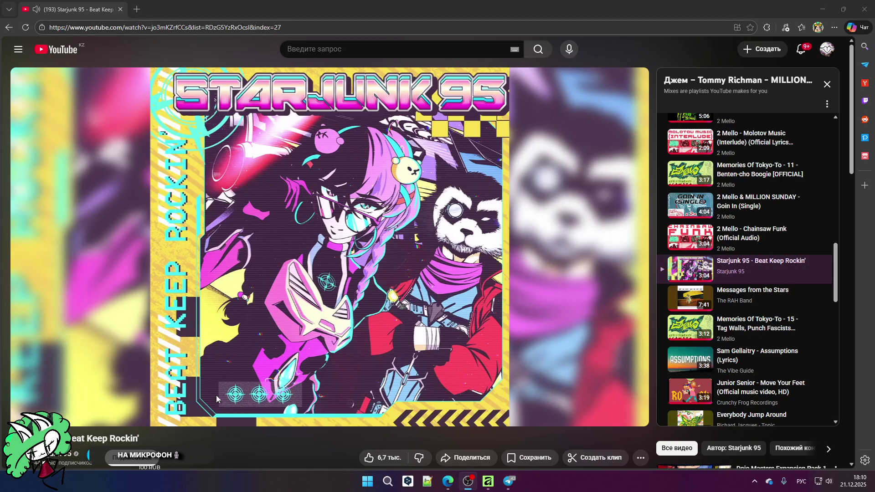
{"action": "left_click", "coordinate": [489, 482]}
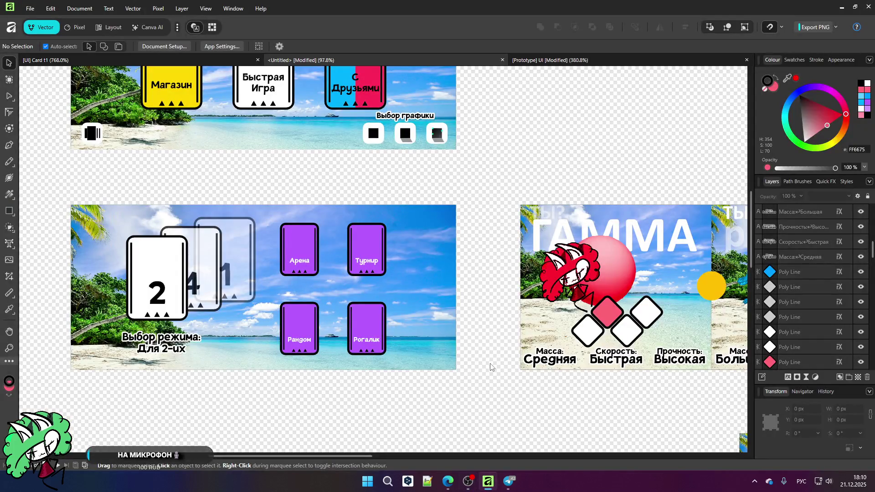
- Scroll and pan the Affinity canvas to view the mode, character and arena mockup cards
{"action": "scroll", "coordinate": [456, 349], "scroll_direction": "down", "scroll_amount": 5}
{"action": "left_click_drag", "start_coordinate": [352, 457], "coordinate": [430, 457]}
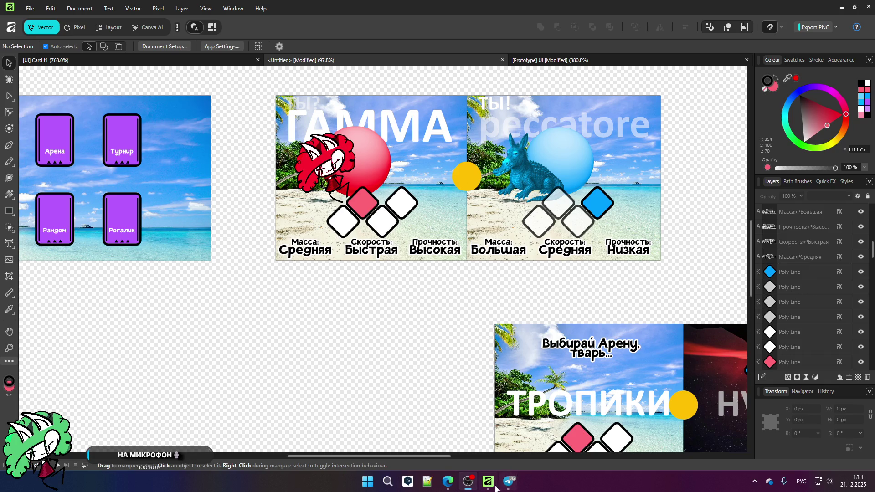
- Search Bing for 'affinity' in a new Edge tab
{"action": "left_click", "coordinate": [446, 485]}
{"action": "left_click", "coordinate": [136, 10]}
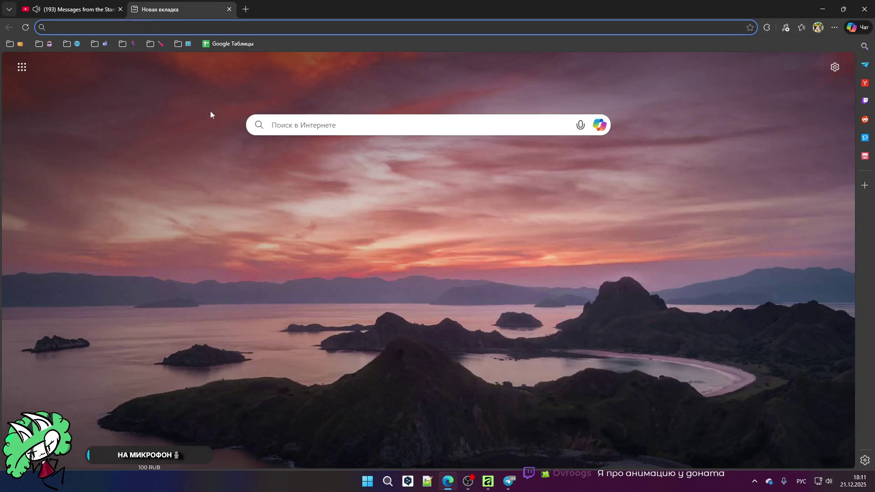
{"action": "key", "text": "alt+shift"}
{"action": "type", "text": "affinity"}
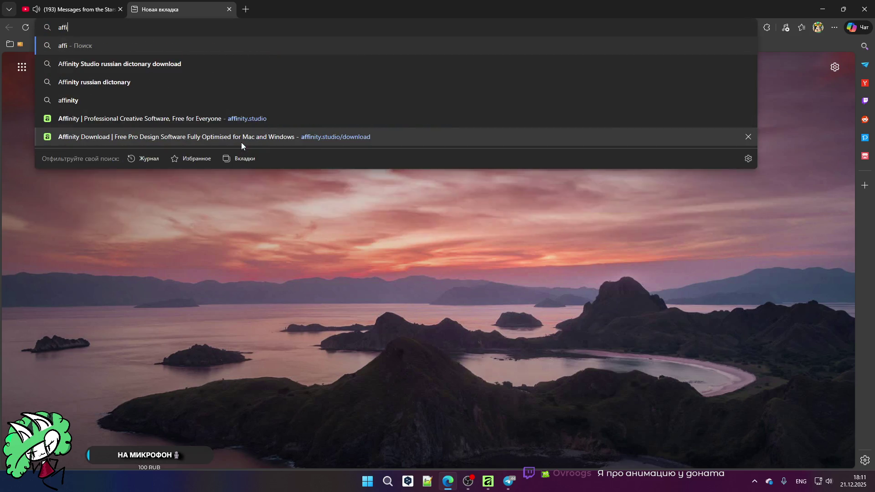
{"action": "key", "text": "Return"}
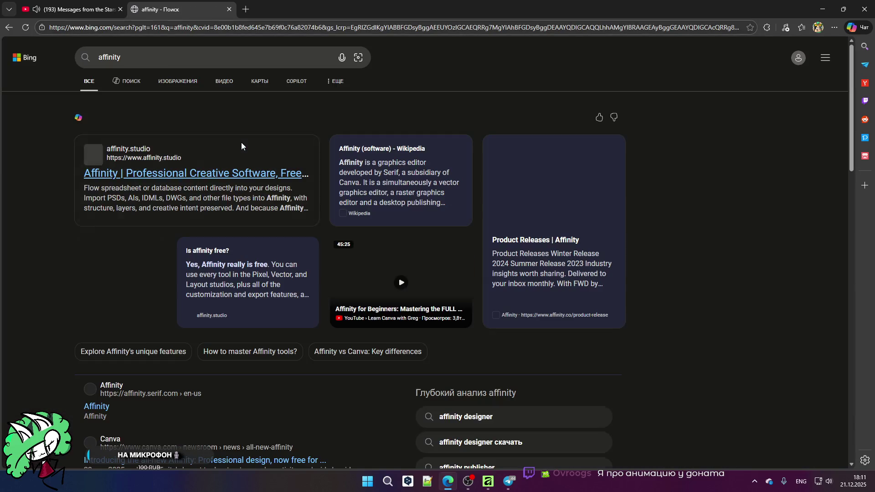
- Browse the affinity.studio homepage, close its tab, and return to Affinity
{"action": "left_click", "coordinate": [198, 175]}
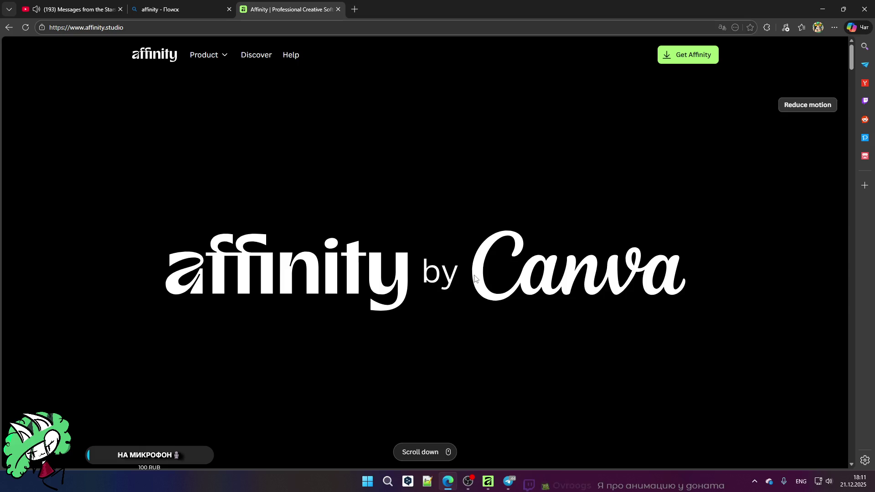
{"action": "scroll", "coordinate": [490, 257], "scroll_direction": "down", "scroll_amount": 3}
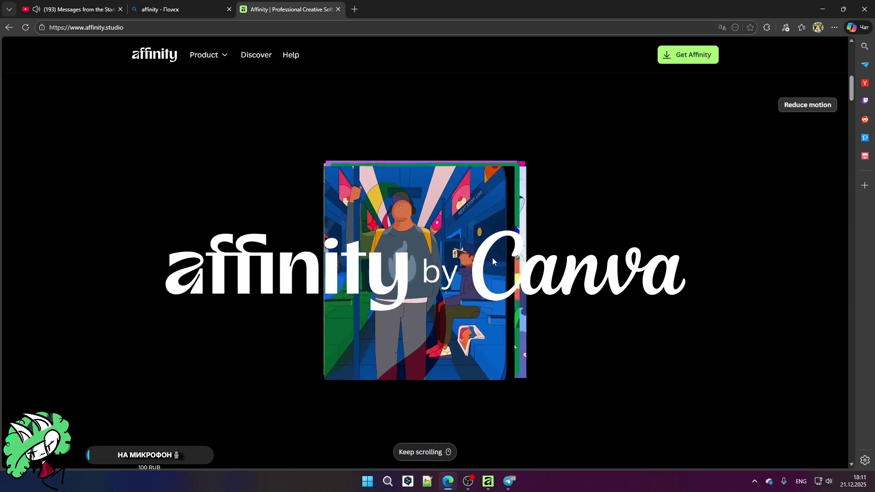
{"action": "scroll", "coordinate": [492, 259], "scroll_direction": "down", "scroll_amount": 3}
{"action": "scroll", "coordinate": [492, 260], "scroll_direction": "down", "scroll_amount": 5}
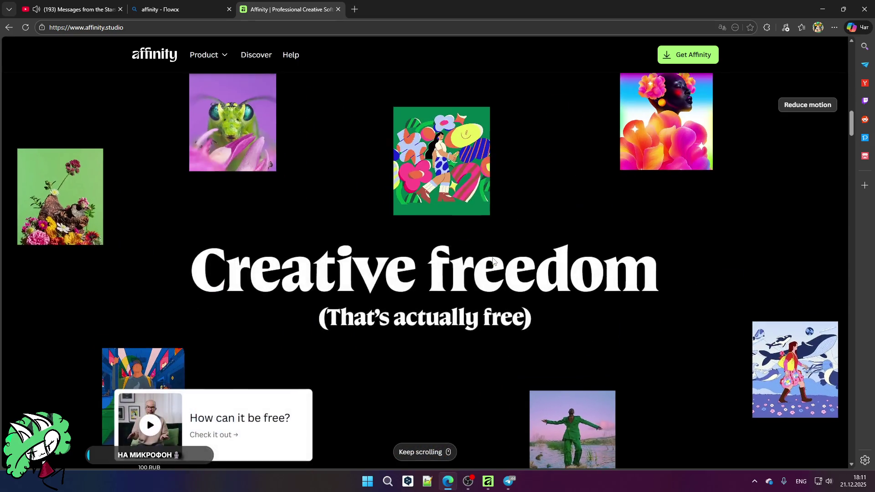
{"action": "scroll", "coordinate": [486, 255], "scroll_direction": "down", "scroll_amount": 3}
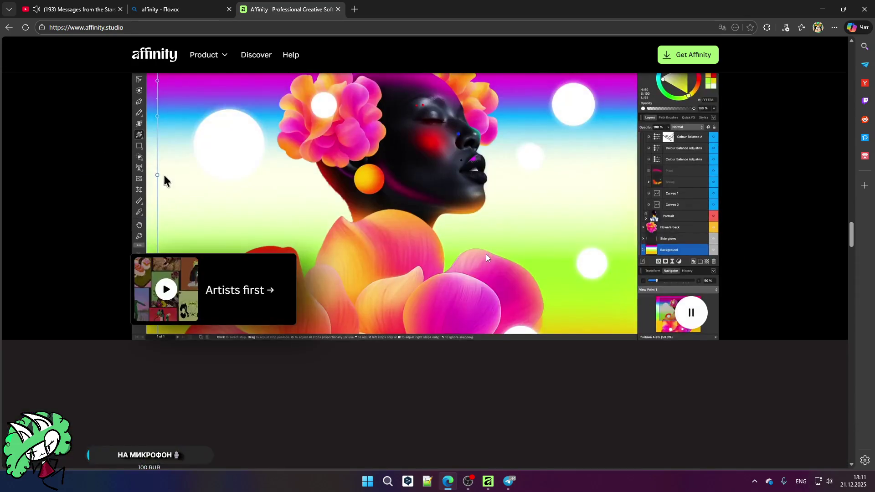
{"action": "left_click", "coordinate": [338, 9]}
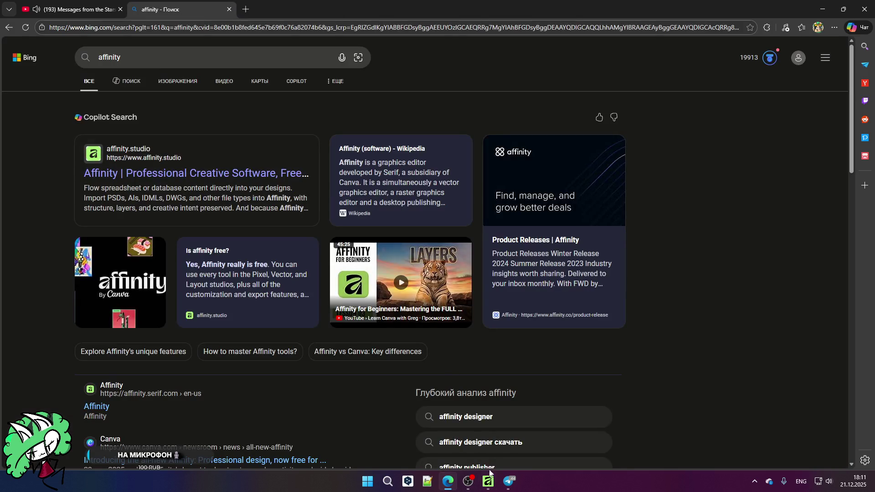
{"action": "left_click", "coordinate": [489, 482]}
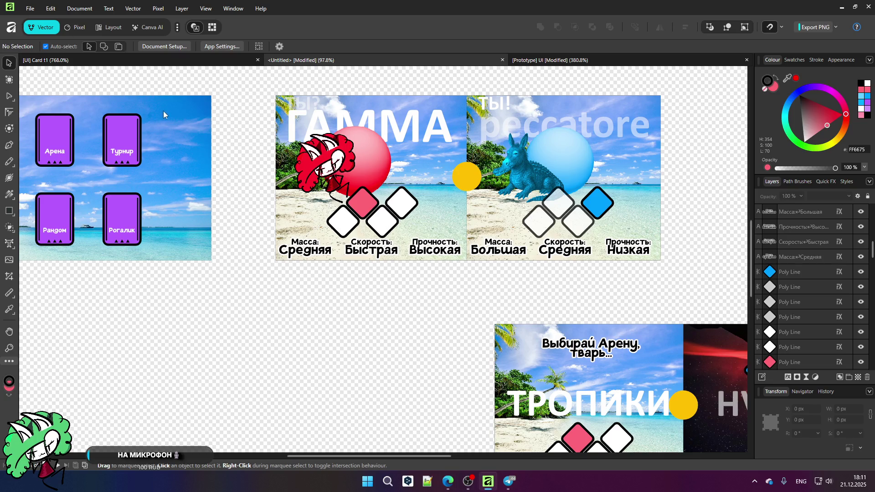
- Try the Pixel, Publisher and Designer personas in turn on the mockup document
{"action": "left_click", "coordinate": [70, 31]}
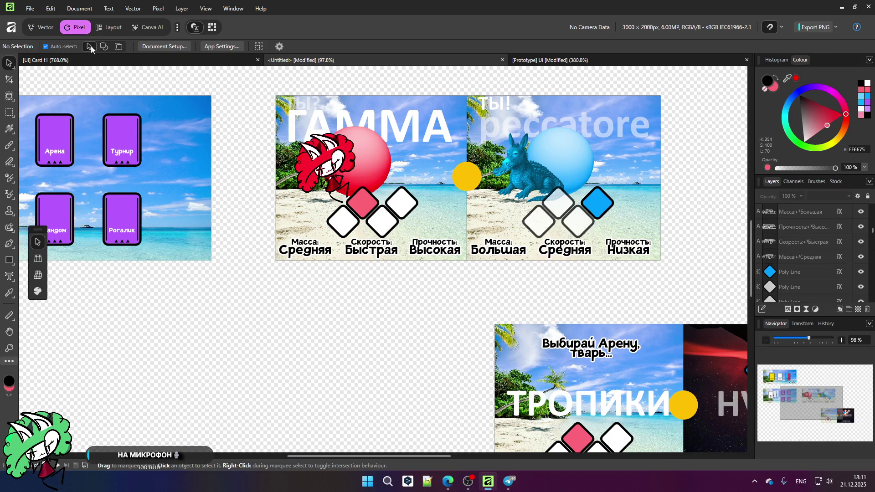
{"action": "left_click", "coordinate": [104, 27]}
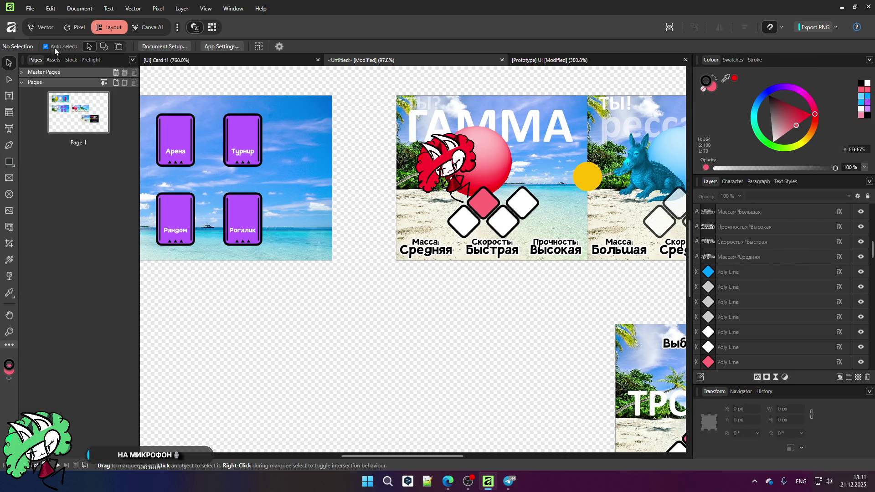
{"action": "left_click", "coordinate": [39, 32]}
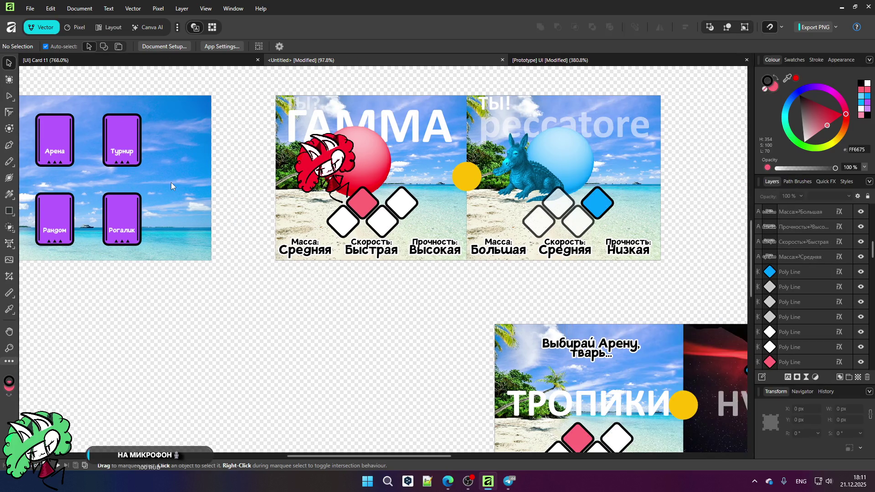
{"action": "left_click", "coordinate": [74, 27]}
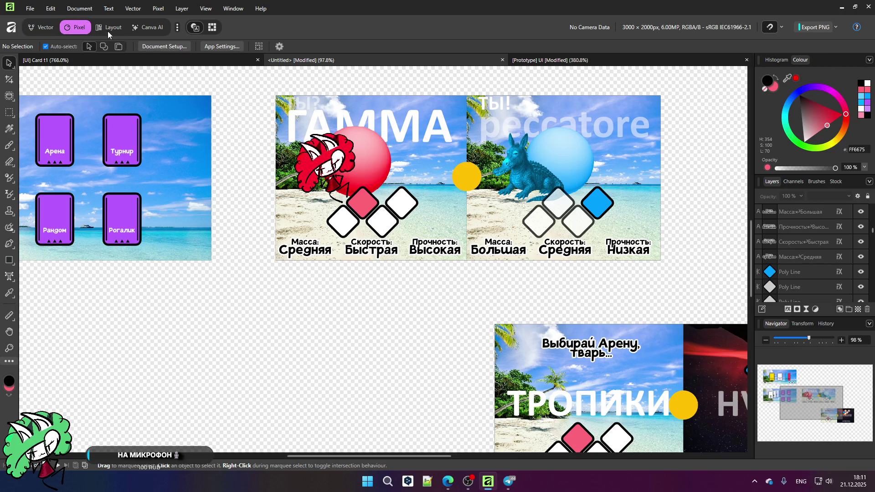
{"action": "left_click", "coordinate": [108, 28]}
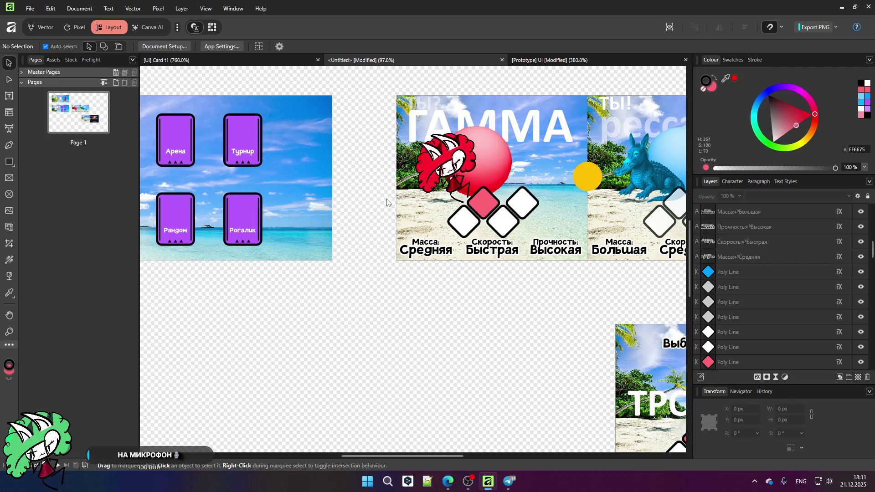
- Settle on the Pixel persona and bring up the File menu
{"action": "scroll", "coordinate": [350, 202], "scroll_direction": "down", "scroll_amount": 2}
{"action": "scroll", "coordinate": [351, 203], "scroll_direction": "down", "scroll_amount": 2}
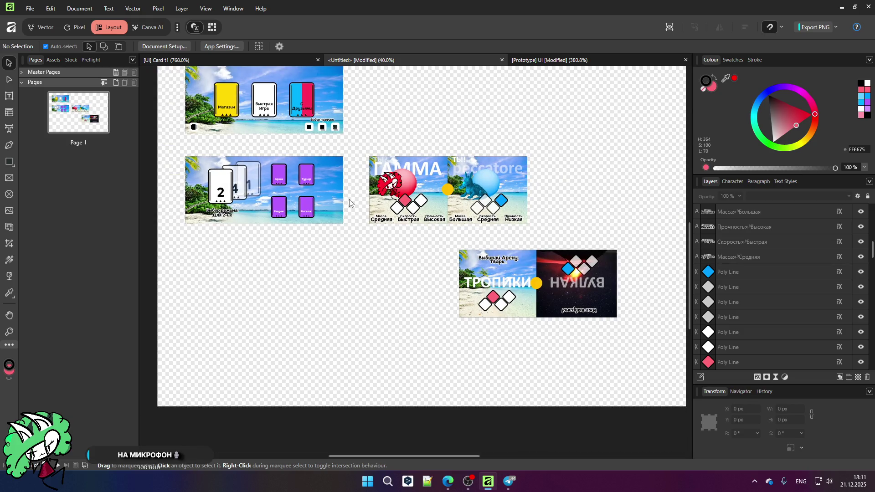
{"action": "left_click", "coordinate": [69, 28]}
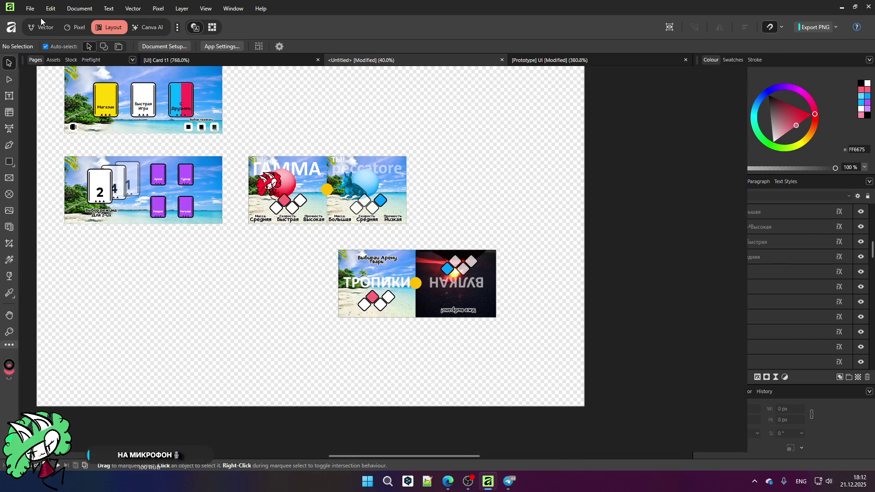
{"action": "left_click", "coordinate": [30, 9]}
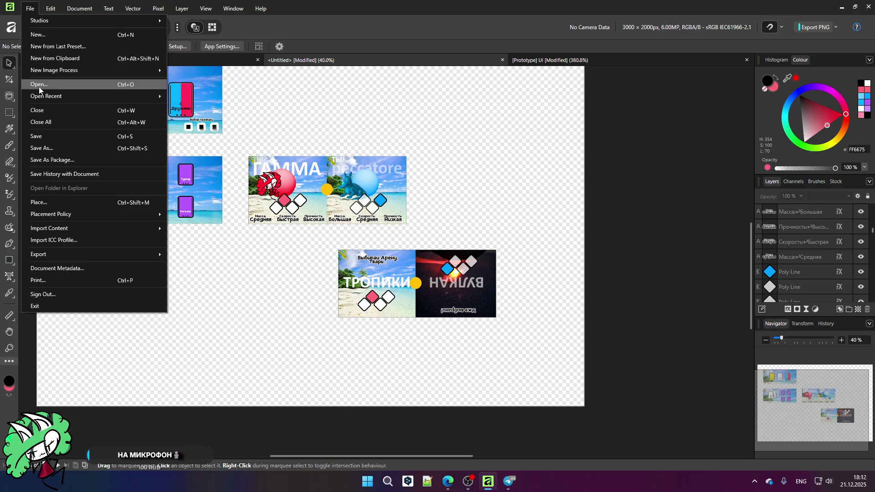
{"action": "left_click", "coordinate": [502, 485]}
{"action": "left_click", "coordinate": [128, 53]}
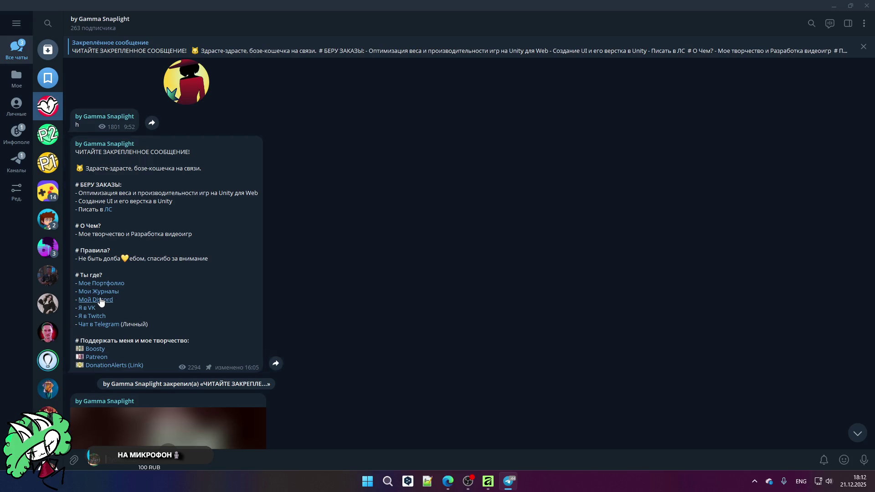
{"action": "mouse_move", "coordinate": [491, 487]}
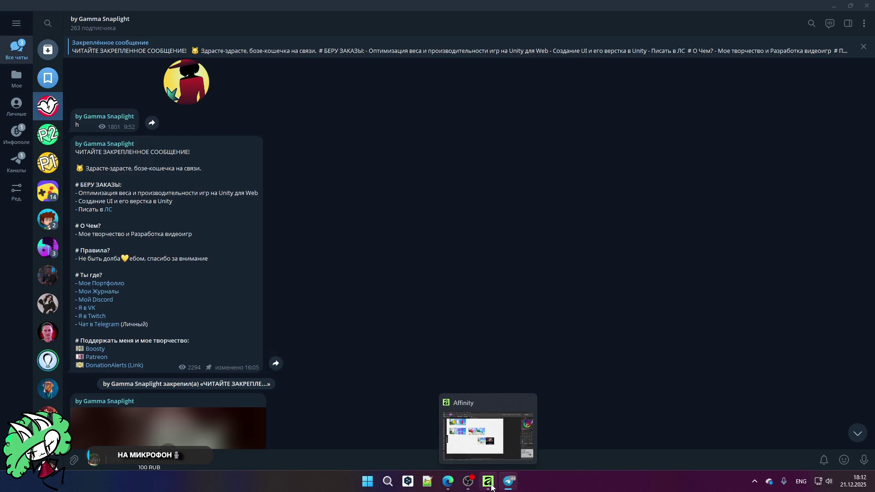
{"action": "left_click", "coordinate": [490, 488]}
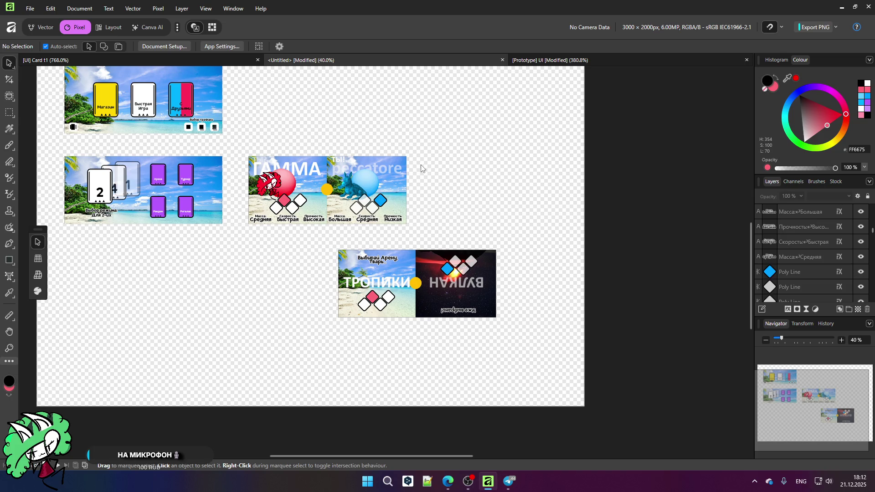
- Zoom around the Тропики/Вулкан arena-selection mockup, then bring Edge with the affinity results forward
{"action": "scroll", "coordinate": [228, 184], "scroll_direction": "up", "scroll_amount": 3}
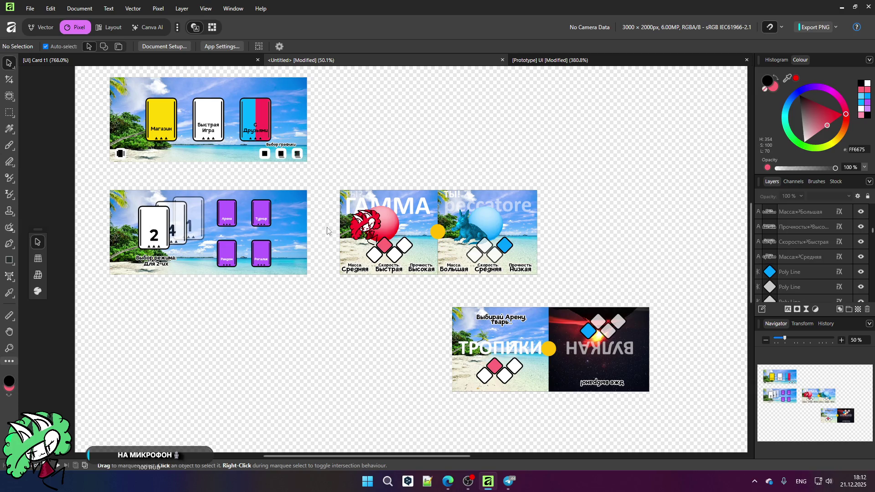
{"action": "scroll", "coordinate": [392, 217], "scroll_direction": "up", "scroll_amount": 1}
{"action": "scroll", "coordinate": [337, 208], "scroll_direction": "up", "scroll_amount": 1}
{"action": "scroll", "coordinate": [300, 178], "scroll_direction": "down", "scroll_amount": 2}
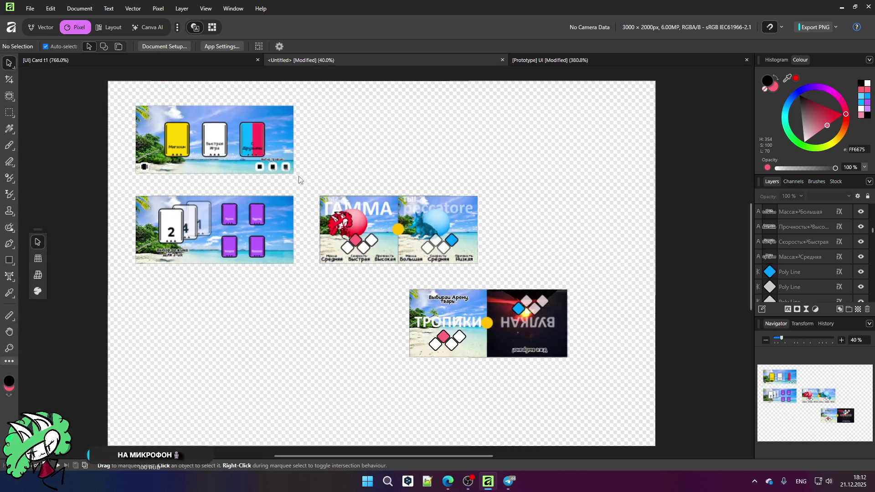
{"action": "scroll", "coordinate": [543, 337], "scroll_direction": "up", "scroll_amount": 1}
{"action": "scroll", "coordinate": [508, 361], "scroll_direction": "up", "scroll_amount": 2}
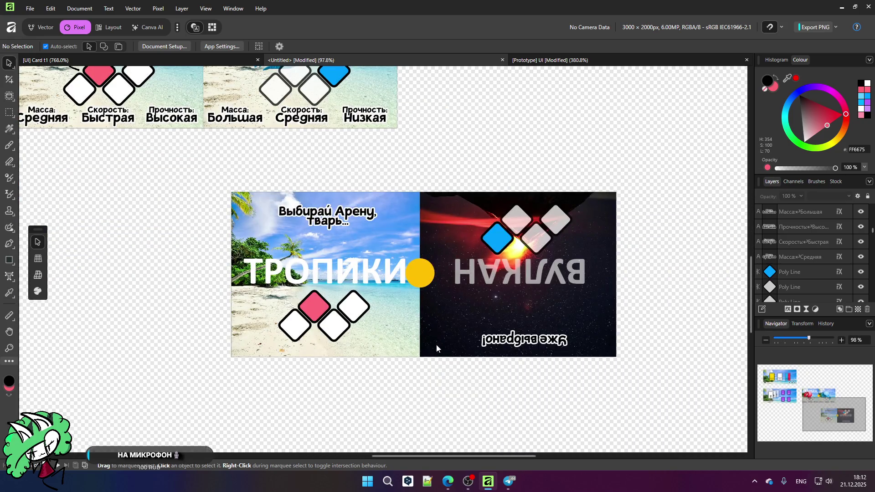
{"action": "scroll", "coordinate": [430, 322], "scroll_direction": "up", "scroll_amount": 1}
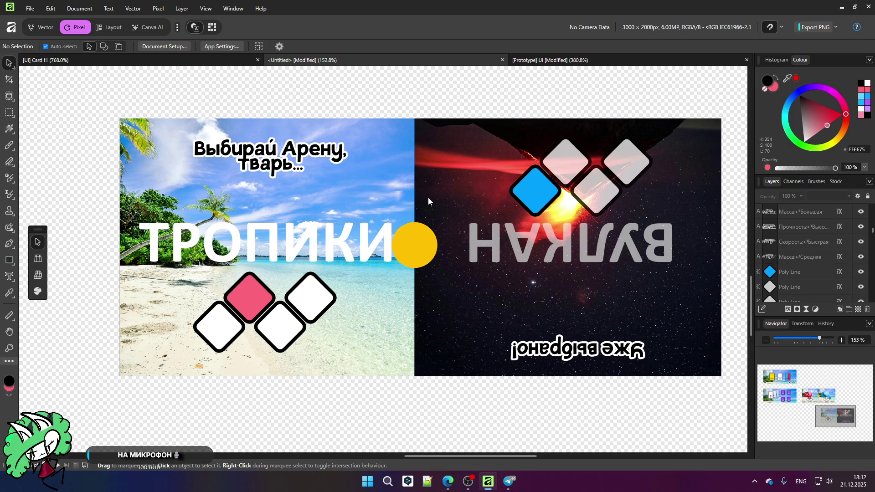
{"action": "scroll", "coordinate": [428, 198], "scroll_direction": "down", "scroll_amount": 2}
{"action": "scroll", "coordinate": [235, 240], "scroll_direction": "down", "scroll_amount": 1}
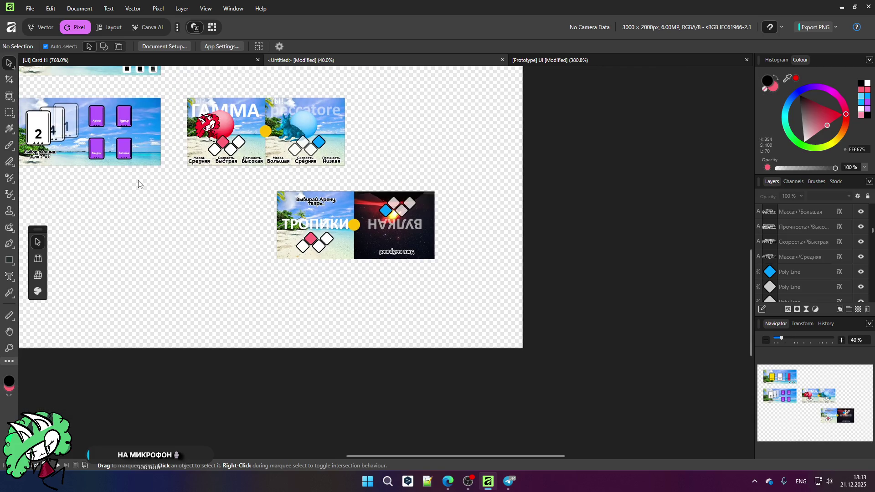
{"action": "scroll", "coordinate": [114, 91], "scroll_direction": "up", "scroll_amount": 1}
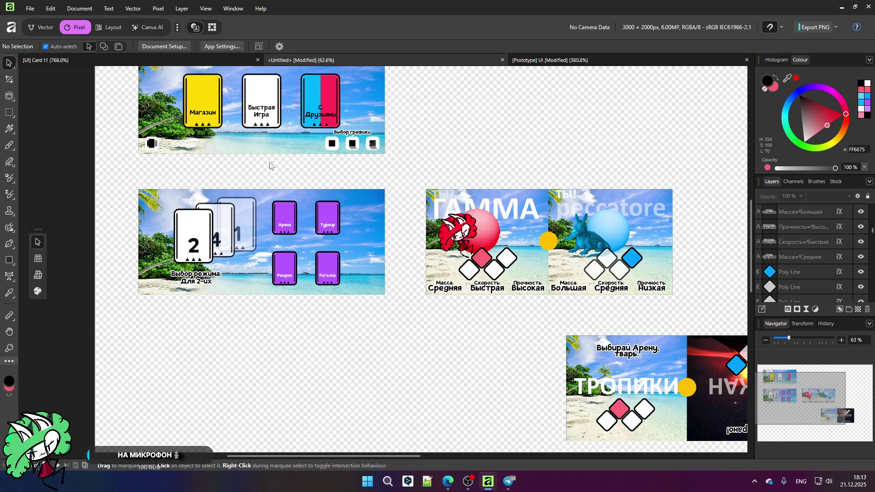
{"action": "mouse_move", "coordinate": [448, 481]}
{"action": "left_click", "coordinate": [448, 431]}
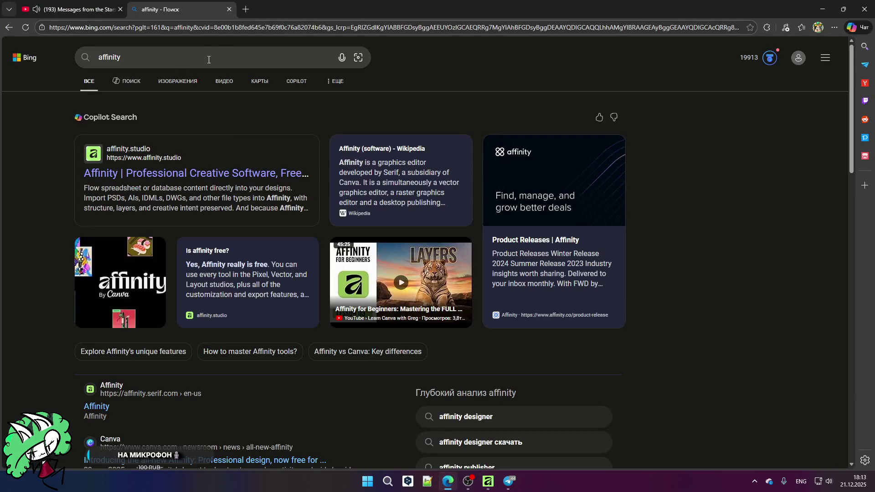
- Open Miro from the bookmarks in a new tab and sign in with the second Google account
{"action": "left_click", "coordinate": [246, 9]}
{"action": "left_click", "coordinate": [151, 44]}
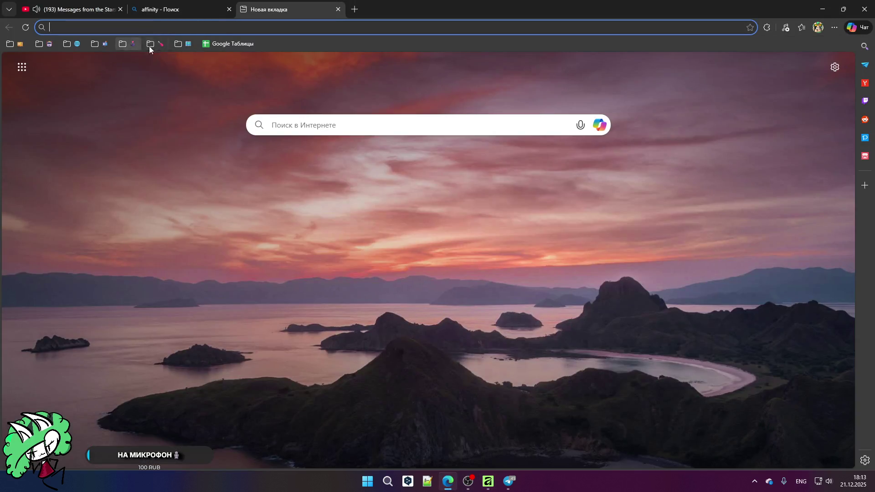
{"action": "left_click", "coordinate": [167, 146]}
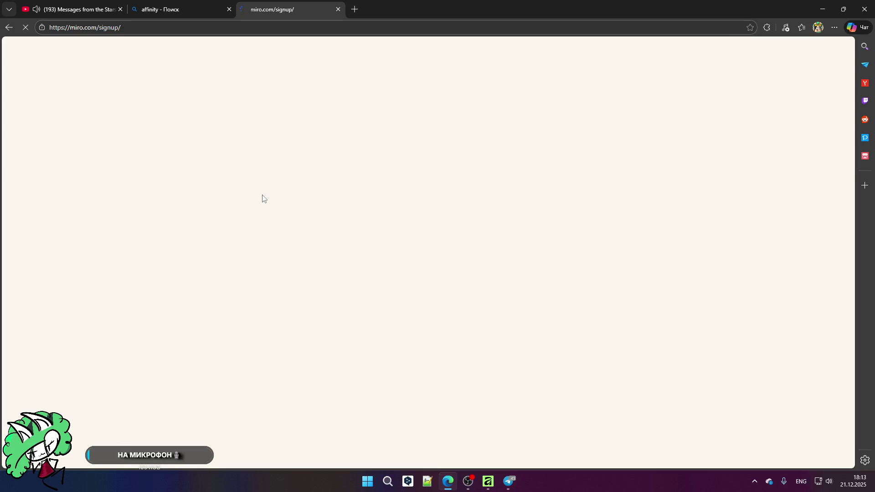
{"action": "left_click", "coordinate": [403, 260]}
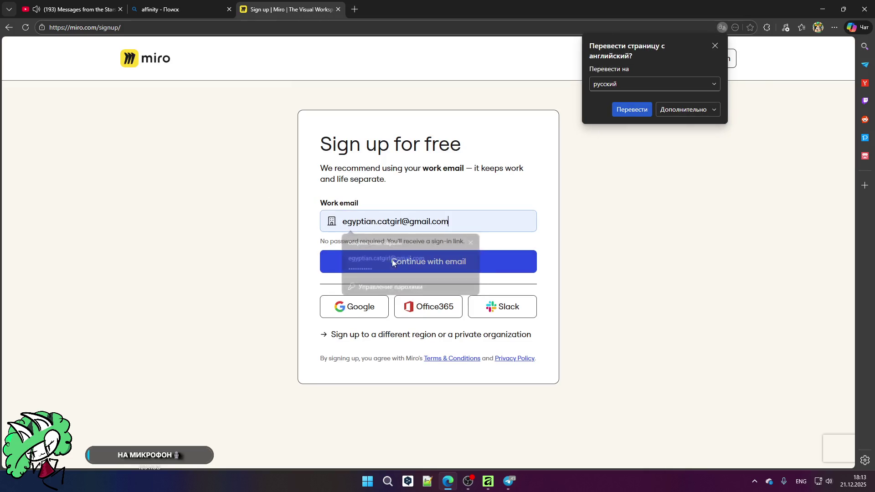
{"action": "left_click", "coordinate": [355, 317]}
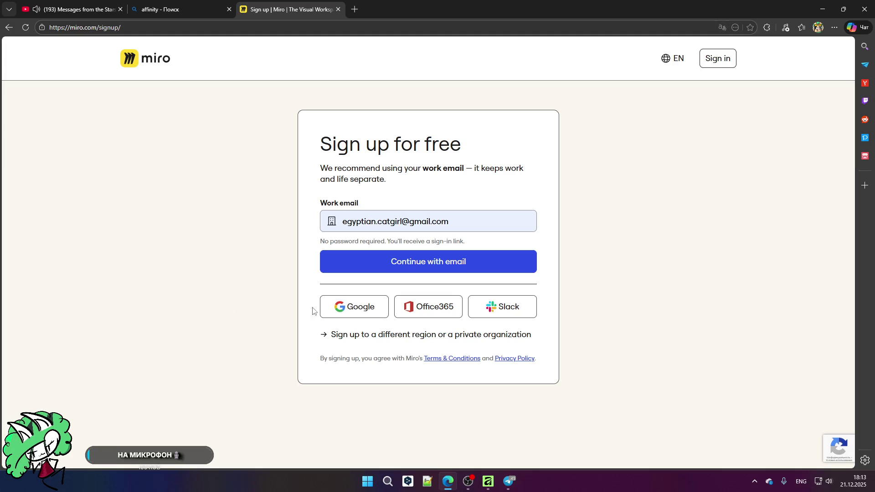
{"action": "left_click", "coordinate": [348, 308]}
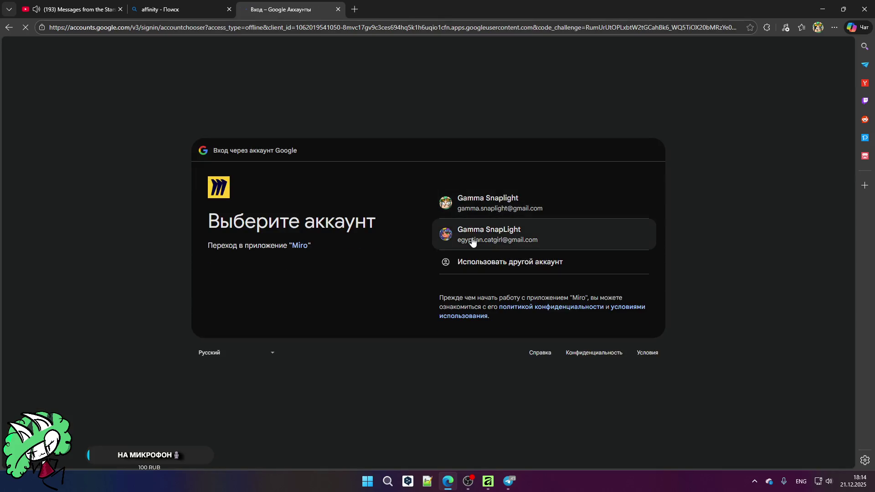
{"action": "left_click", "coordinate": [473, 242]}
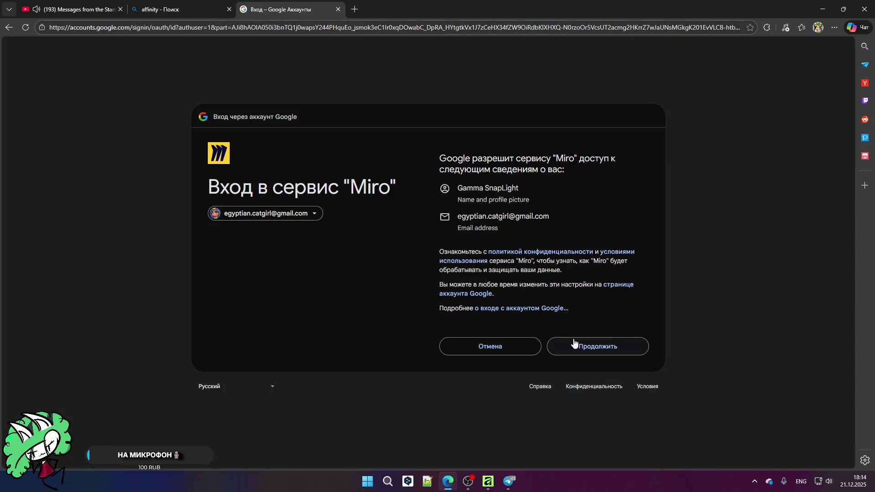
{"action": "left_click", "coordinate": [577, 348]}
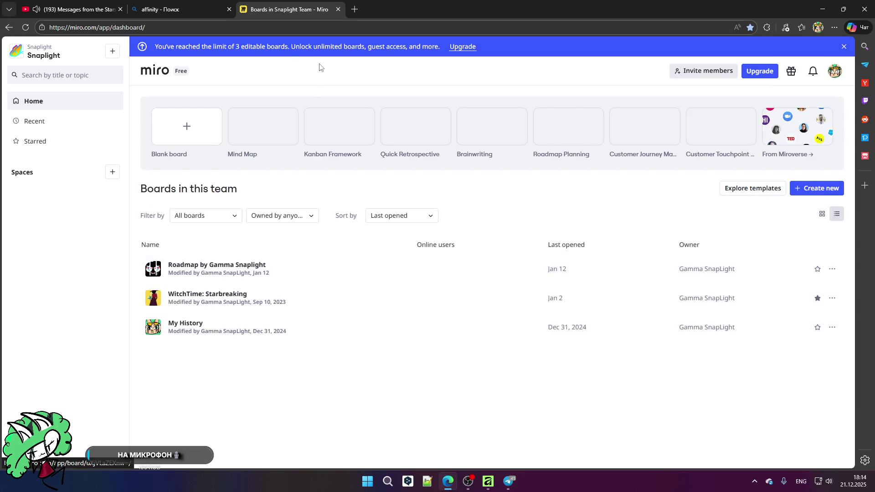
- Close the affinity tab, open WitchTime: Starbreaking, hide Sidekick, and pan to the project cards and Prototype table
{"action": "left_click", "coordinate": [228, 9]}
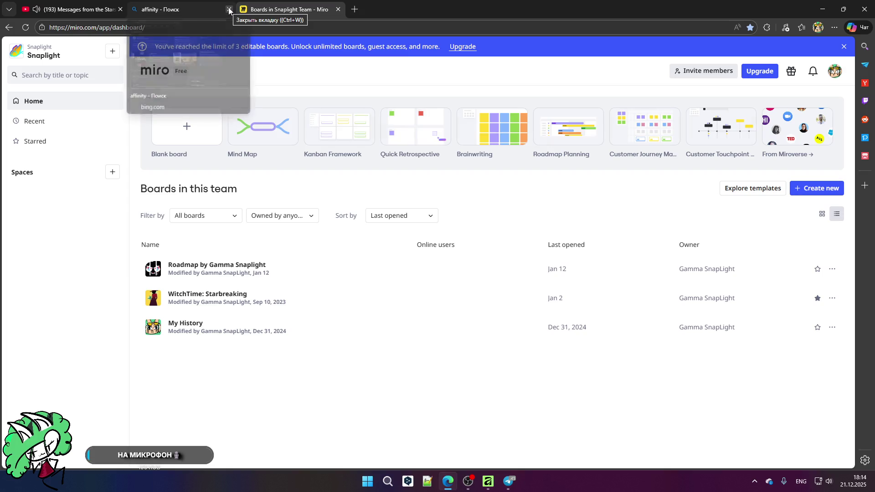
{"action": "left_click", "coordinate": [231, 294]}
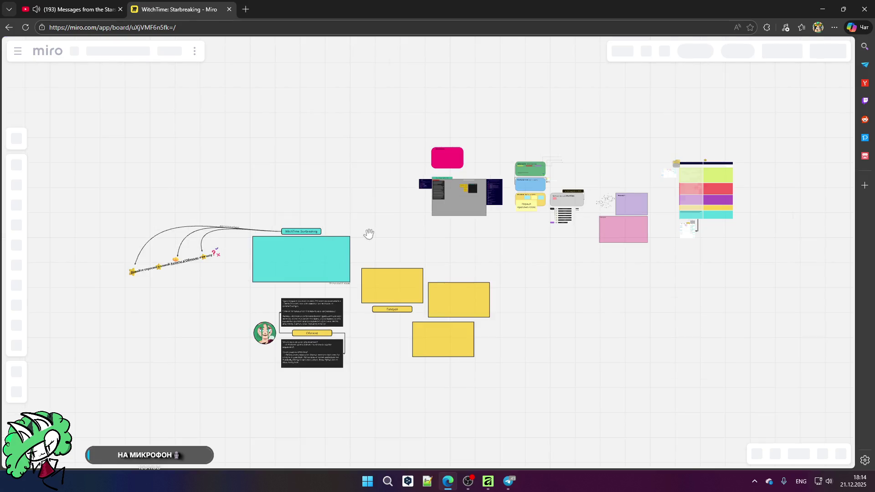
{"action": "scroll", "coordinate": [447, 181], "scroll_direction": "up", "scroll_amount": 5}
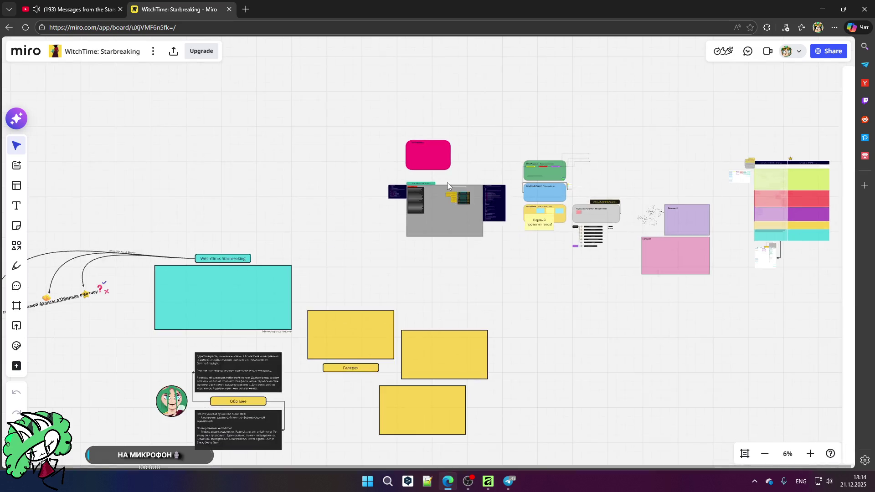
{"action": "scroll", "coordinate": [446, 178], "scroll_direction": "up", "scroll_amount": 5}
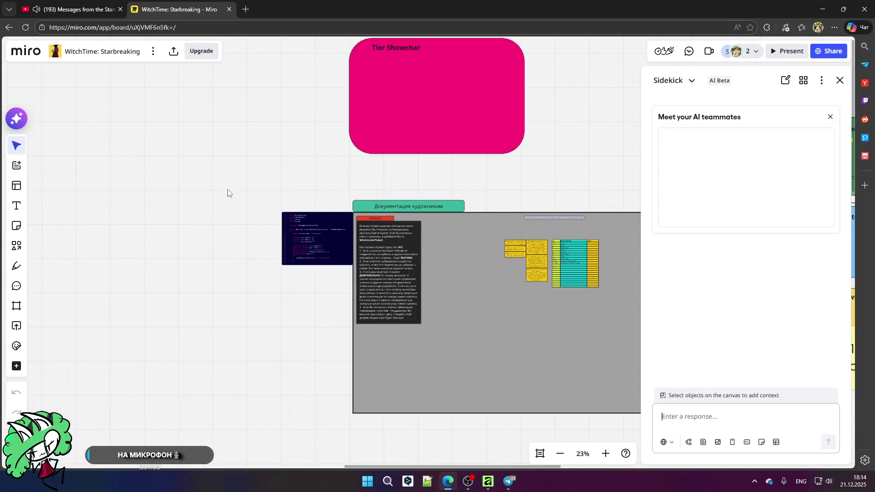
{"action": "left_click", "coordinate": [841, 81]}
{"action": "scroll", "coordinate": [274, 189], "scroll_direction": "down", "scroll_amount": 5}
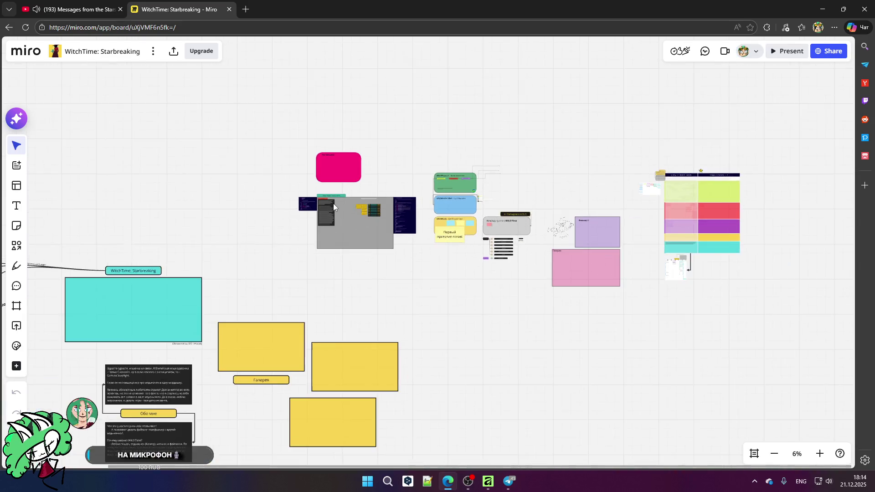
{"action": "scroll", "coordinate": [631, 247], "scroll_direction": "up", "scroll_amount": 5}
{"action": "scroll", "coordinate": [548, 227], "scroll_direction": "up", "scroll_amount": 3}
{"action": "scroll", "coordinate": [405, 234], "scroll_direction": "down", "scroll_amount": 10}
{"action": "scroll", "coordinate": [407, 232], "scroll_direction": "down", "scroll_amount": 1}
{"action": "mouse_move", "coordinate": [308, 267]}
{"action": "left_mouse_down"}
{"action": "mouse_move", "coordinate": [449, 313]}
{"action": "mouse_move", "coordinate": [502, 312]}
{"action": "left_mouse_up"}
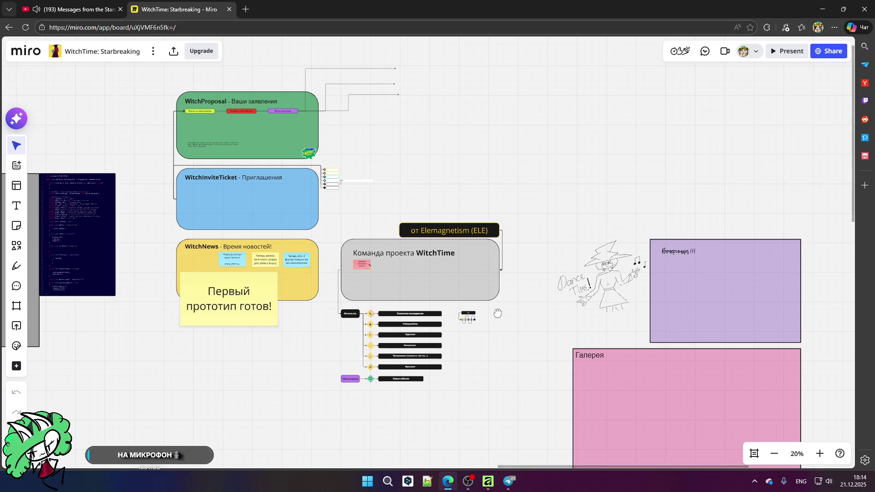
{"action": "left_click_drag", "start_coordinate": [644, 313], "coordinate": [220, 241]}
- Pan the board to the yellow gallery frames and Галерея frame, then open a blank tab
{"action": "scroll", "coordinate": [381, 187], "scroll_direction": "up", "scroll_amount": 3}
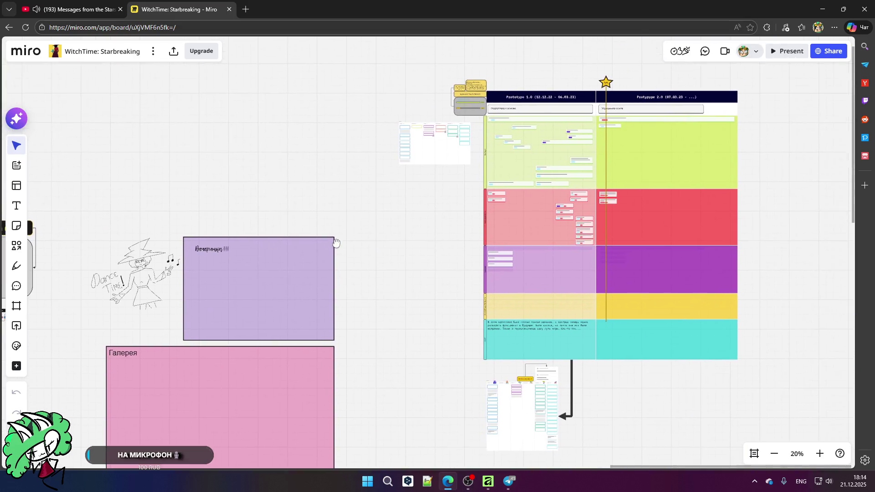
{"action": "scroll", "coordinate": [504, 106], "scroll_direction": "up", "scroll_amount": 5}
{"action": "scroll", "coordinate": [435, 139], "scroll_direction": "down", "scroll_amount": 4}
{"action": "scroll", "coordinate": [435, 139], "scroll_direction": "down", "scroll_amount": 5}
{"action": "left_click_drag", "start_coordinate": [254, 182], "coordinate": [670, 58]}
{"action": "mouse_move", "coordinate": [223, 277]}
{"action": "left_mouse_down"}
{"action": "mouse_move", "coordinate": [440, 172]}
{"action": "mouse_move", "coordinate": [518, 146]}
{"action": "mouse_move", "coordinate": [498, 168]}
{"action": "mouse_move", "coordinate": [602, 219]}
{"action": "mouse_move", "coordinate": [697, 238]}
{"action": "mouse_move", "coordinate": [309, 285]}
{"action": "left_mouse_up"}
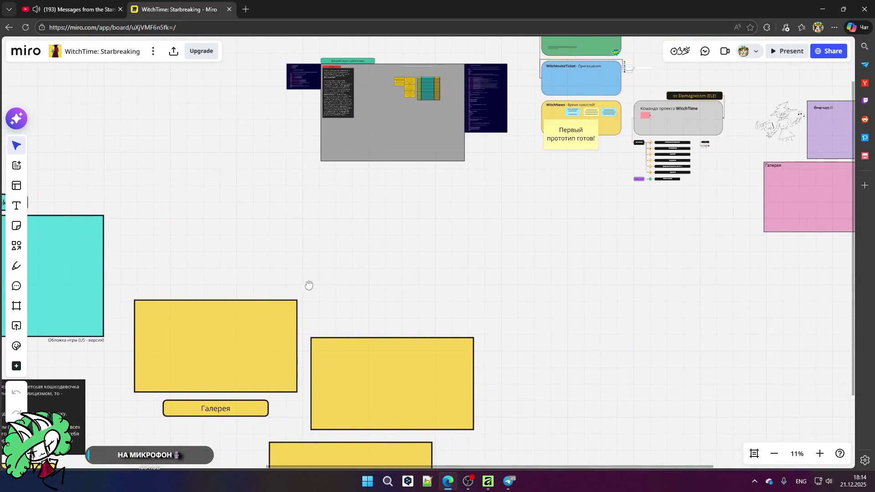
{"action": "mouse_move", "coordinate": [681, 203]}
{"action": "left_mouse_down"}
{"action": "mouse_move", "coordinate": [384, 227]}
{"action": "mouse_move", "coordinate": [422, 264]}
{"action": "left_mouse_up"}
{"action": "scroll", "coordinate": [95, 136], "scroll_direction": "up", "scroll_amount": 5}
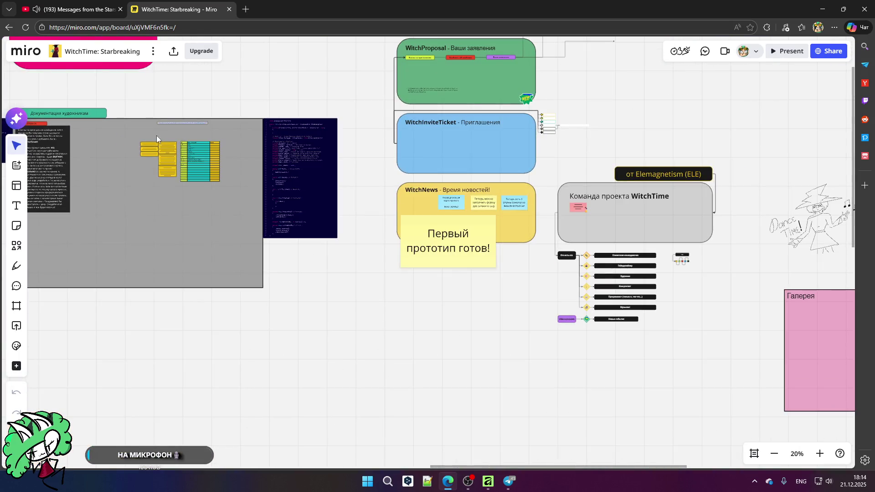
{"action": "scroll", "coordinate": [176, 129], "scroll_direction": "up", "scroll_amount": 1}
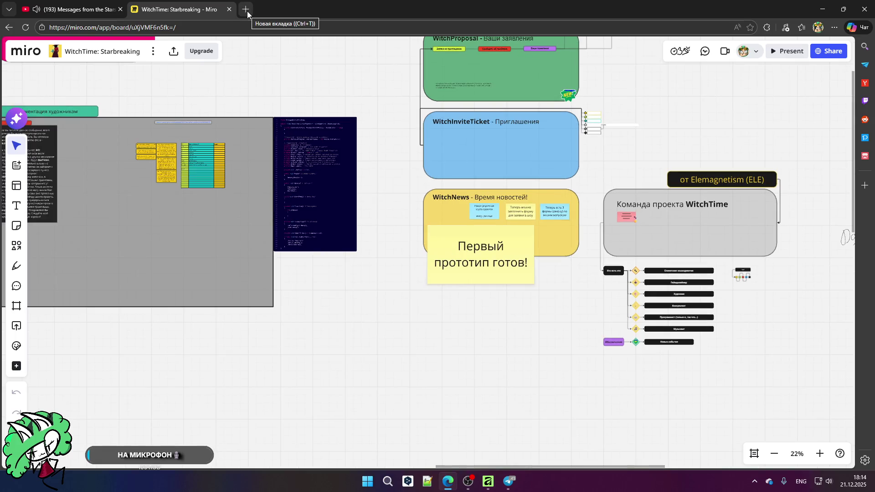
{"action": "left_click", "coordinate": [247, 11]}
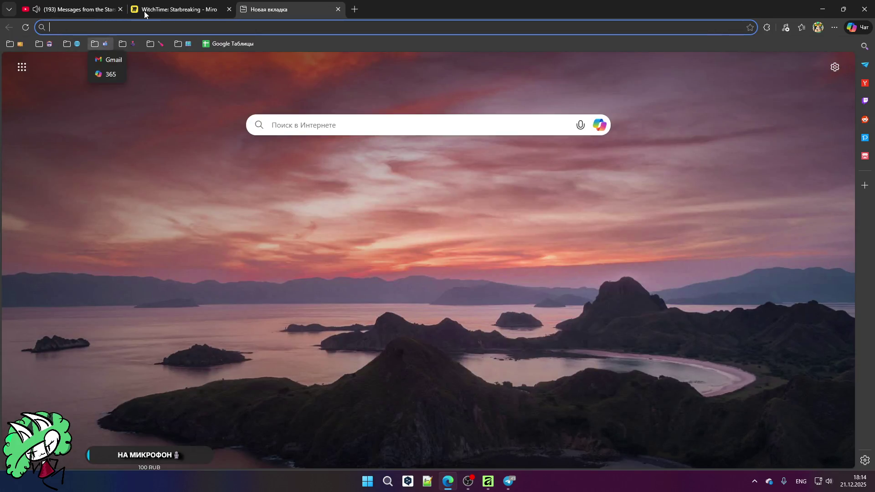
- Leave WitchTime for the team dashboard, close the empty tab, and open the Roadmap board
{"action": "left_click", "coordinate": [144, 12]}
{"action": "left_click", "coordinate": [9, 27]}
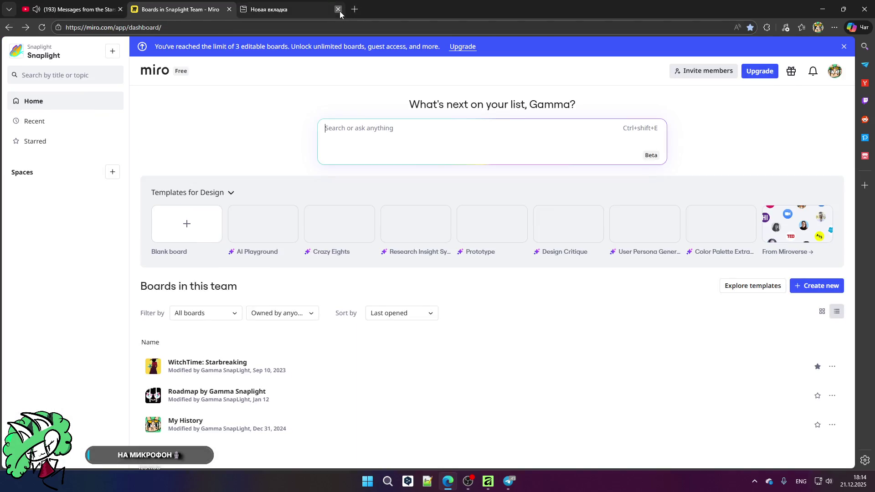
{"action": "left_click", "coordinate": [337, 10]}
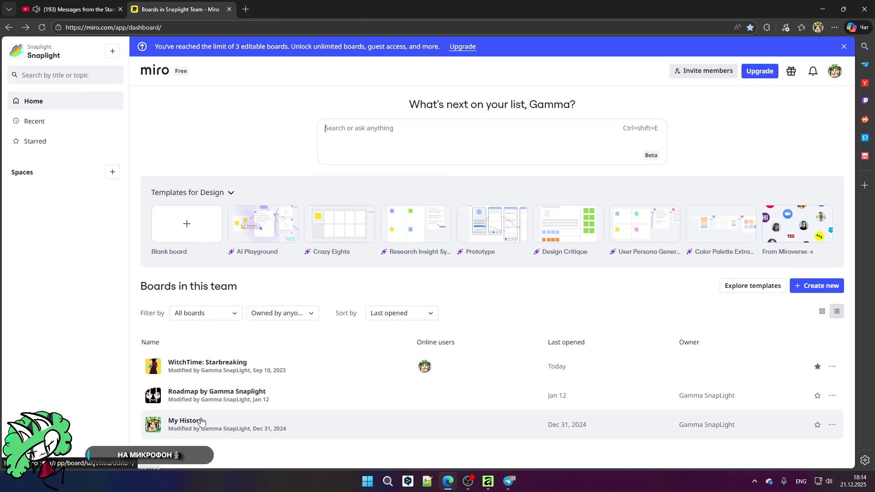
{"action": "left_click", "coordinate": [204, 396]}
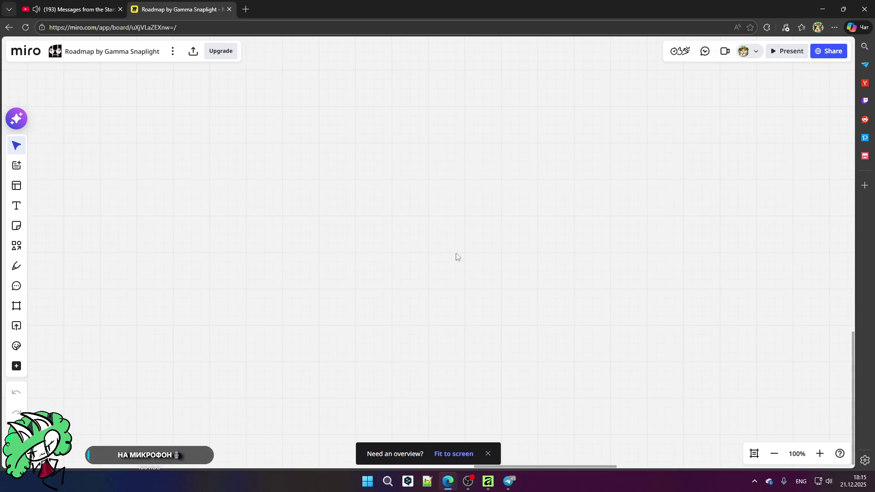
- Zoom in and out across the Roadmap board's game cards and roadmap table
{"action": "scroll", "coordinate": [486, 258], "scroll_direction": "down", "scroll_amount": 10}
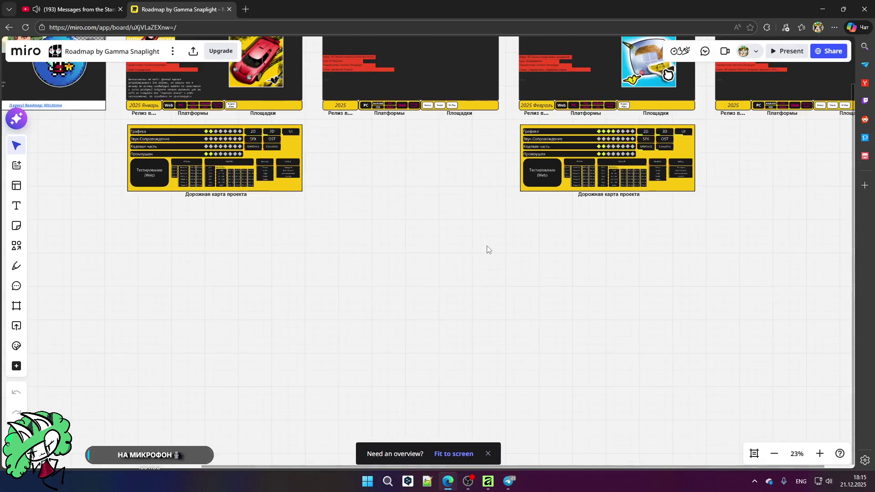
{"action": "scroll", "coordinate": [189, 134], "scroll_direction": "up", "scroll_amount": 6}
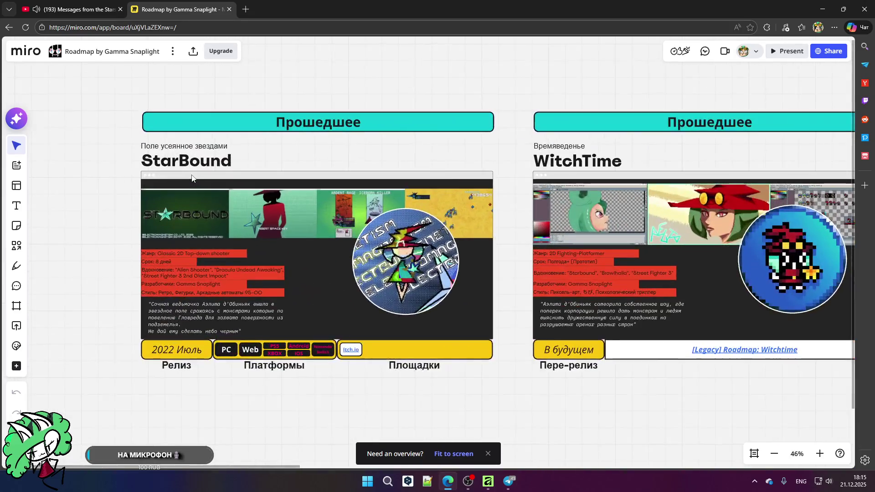
{"action": "scroll", "coordinate": [179, 267], "scroll_direction": "up", "scroll_amount": 2}
{"action": "scroll", "coordinate": [179, 267], "scroll_direction": "down", "scroll_amount": 4}
{"action": "scroll", "coordinate": [603, 296], "scroll_direction": "up", "scroll_amount": 3}
{"action": "scroll", "coordinate": [353, 250], "scroll_direction": "down", "scroll_amount": 3}
{"action": "scroll", "coordinate": [713, 252], "scroll_direction": "up", "scroll_amount": 4}
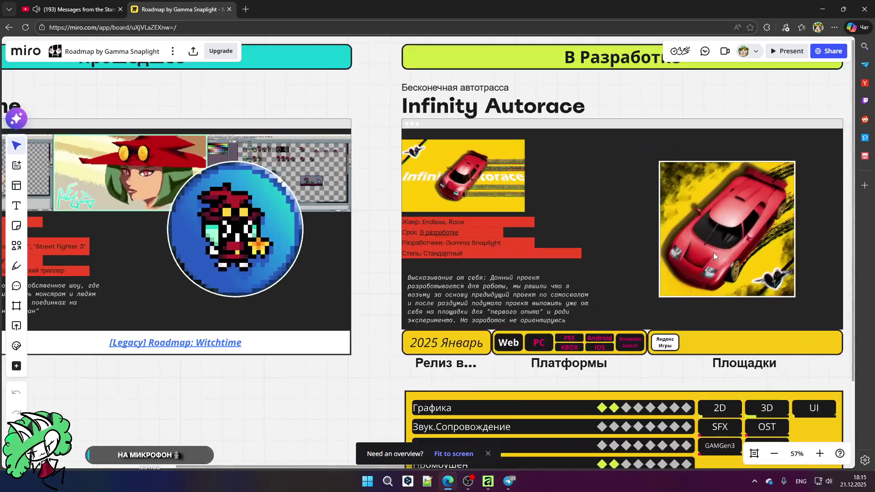
{"action": "scroll", "coordinate": [304, 251], "scroll_direction": "down", "scroll_amount": 1}
{"action": "scroll", "coordinate": [305, 255], "scroll_direction": "down", "scroll_amount": 2}
{"action": "scroll", "coordinate": [417, 264], "scroll_direction": "down", "scroll_amount": 3}
{"action": "scroll", "coordinate": [700, 297], "scroll_direction": "up", "scroll_amount": 3}
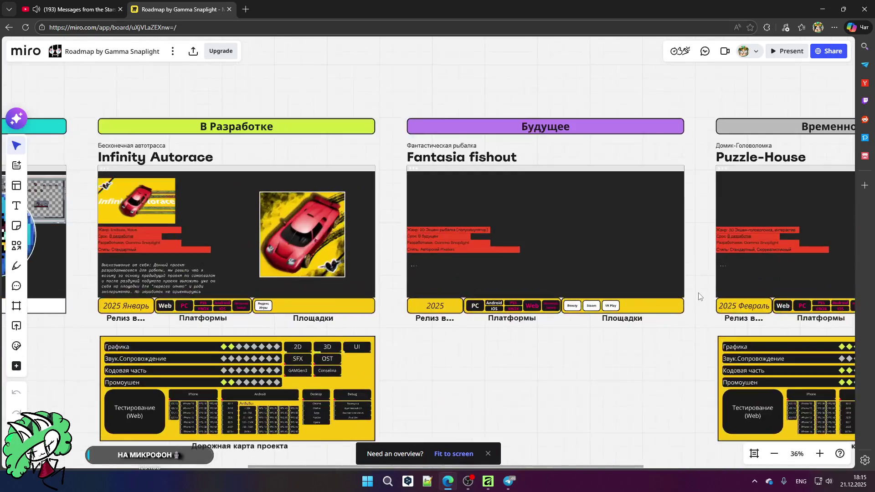
{"action": "scroll", "coordinate": [431, 258], "scroll_direction": "down", "scroll_amount": 3}
{"action": "scroll", "coordinate": [754, 282], "scroll_direction": "up", "scroll_amount": 3}
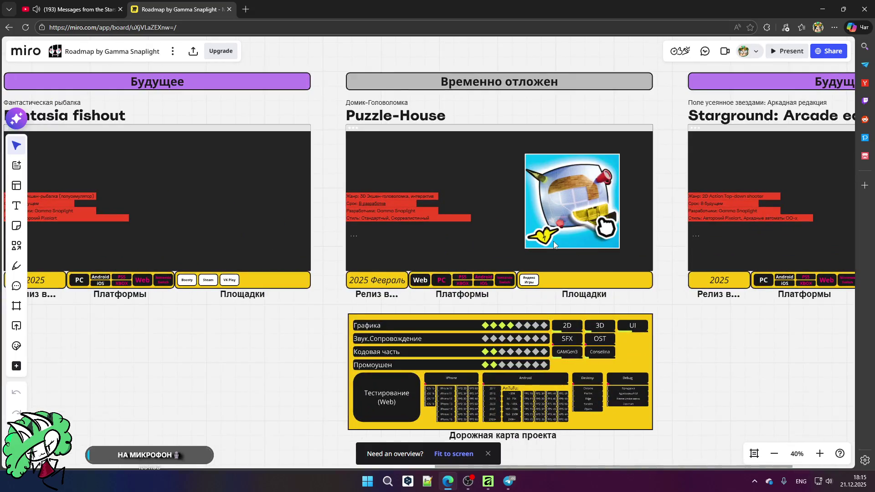
{"action": "scroll", "coordinate": [413, 165], "scroll_direction": "down", "scroll_amount": 3}
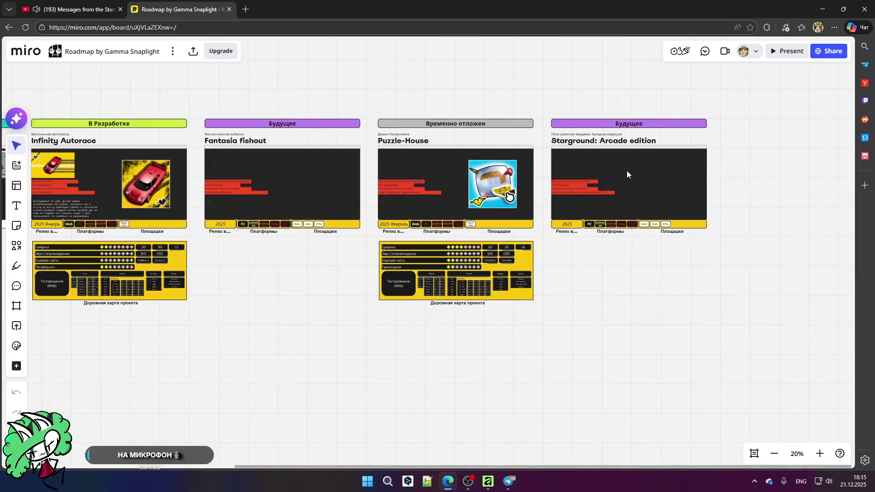
{"action": "scroll", "coordinate": [684, 170], "scroll_direction": "up", "scroll_amount": 2}
{"action": "scroll", "coordinate": [679, 172], "scroll_direction": "down", "scroll_amount": 3}
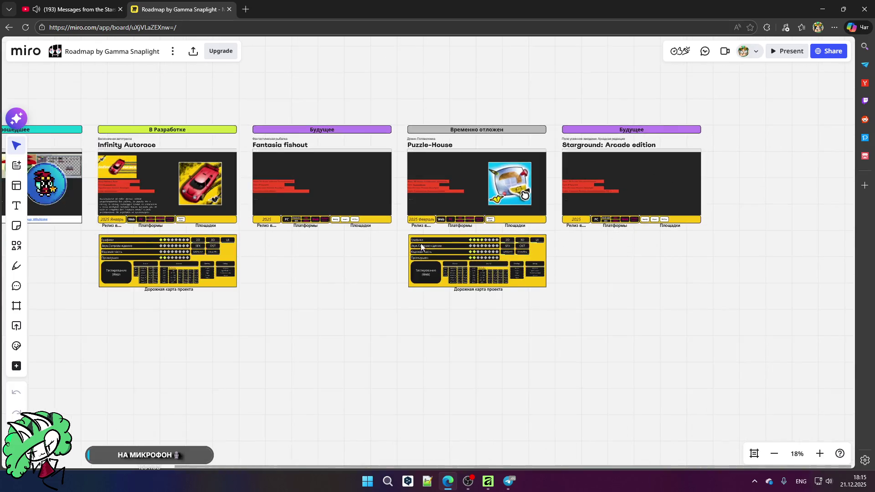
{"action": "scroll", "coordinate": [180, 258], "scroll_direction": "up", "scroll_amount": 5}
{"action": "scroll", "coordinate": [179, 258], "scroll_direction": "up", "scroll_amount": 5}
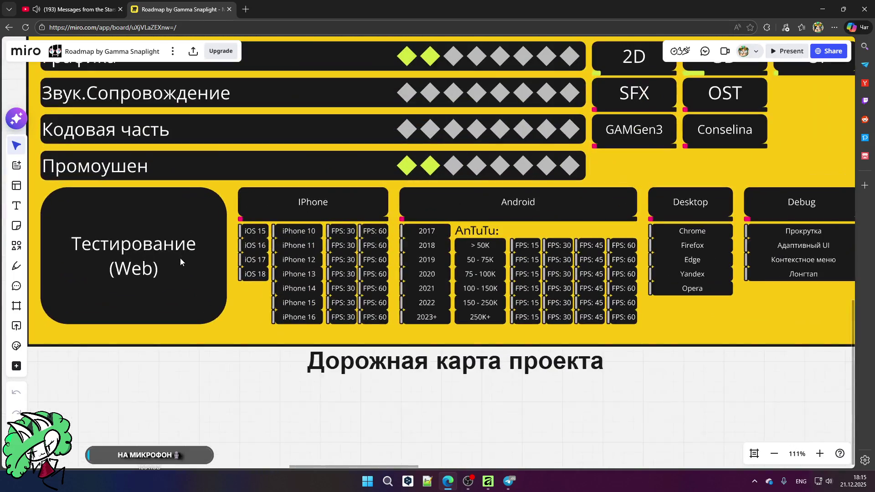
{"action": "scroll", "coordinate": [181, 259], "scroll_direction": "down", "scroll_amount": 1}
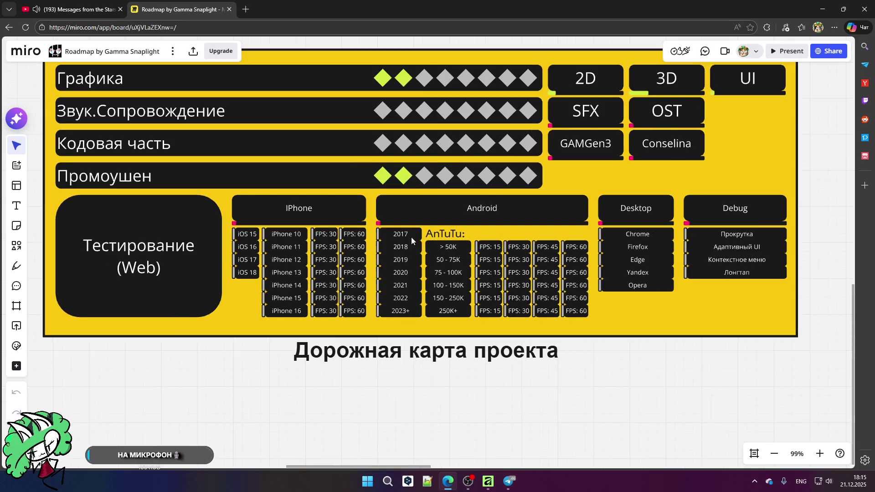
{"action": "scroll", "coordinate": [371, 248], "scroll_direction": "down", "scroll_amount": 2}
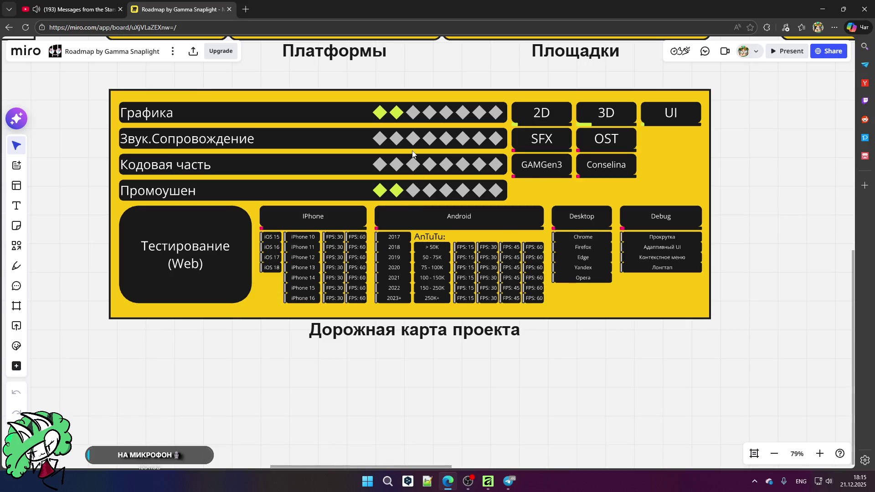
- Select the project roadmap frame, clear the selection, and zoom around it
{"action": "left_click_drag", "start_coordinate": [83, 85], "coordinate": [838, 412]}
{"action": "left_click", "coordinate": [679, 412]}
{"action": "scroll", "coordinate": [524, 283], "scroll_direction": "up", "scroll_amount": 8}
{"action": "scroll", "coordinate": [538, 315], "scroll_direction": "down", "scroll_amount": 10}
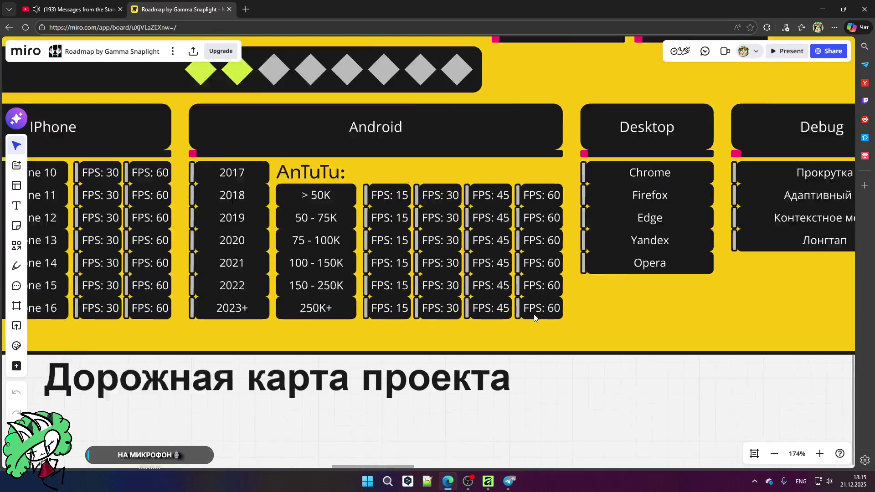
{"action": "scroll", "coordinate": [211, 319], "scroll_direction": "down", "scroll_amount": 3}
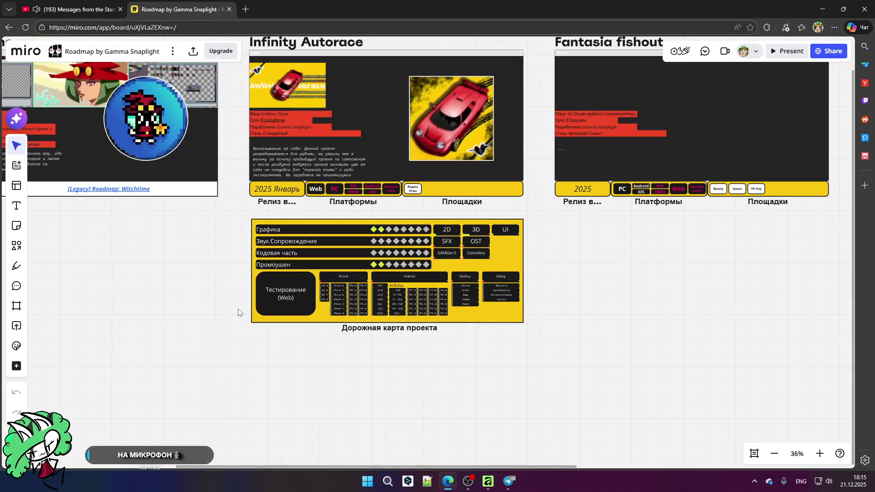
- Pan to and select the WitchTime card, then return to the boards dashboard
{"action": "mouse_move", "coordinate": [205, 259]}
{"action": "left_mouse_down"}
{"action": "mouse_move", "coordinate": [340, 360]}
{"action": "mouse_move", "coordinate": [447, 372]}
{"action": "left_mouse_up"}
{"action": "left_click_drag", "start_coordinate": [199, 105], "coordinate": [502, 434]}
{"action": "left_click", "coordinate": [250, 351]}
{"action": "scroll", "coordinate": [226, 292], "scroll_direction": "up", "scroll_amount": 5}
{"action": "scroll", "coordinate": [278, 270], "scroll_direction": "left", "scroll_amount": 10}
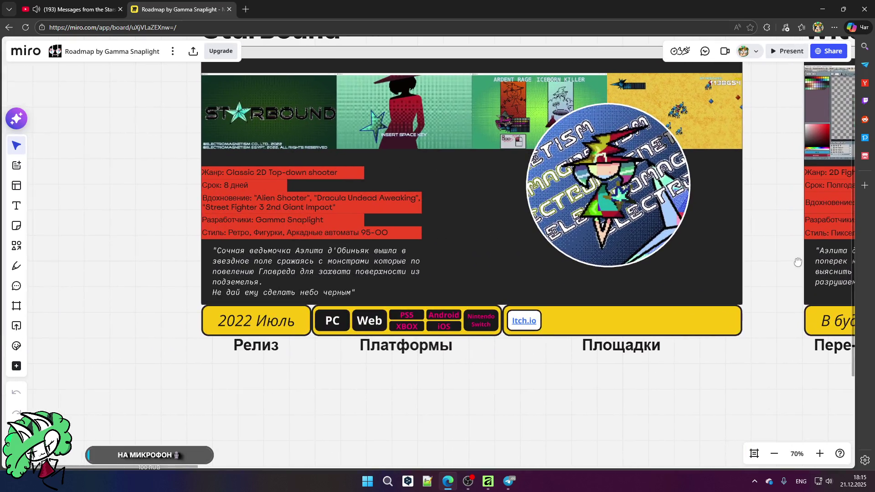
{"action": "scroll", "coordinate": [119, 219], "scroll_direction": "right", "scroll_amount": 20}
{"action": "scroll", "coordinate": [119, 219], "scroll_direction": "down", "scroll_amount": 5}
{"action": "scroll", "coordinate": [119, 219], "scroll_direction": "right", "scroll_amount": 5}
{"action": "left_click", "coordinate": [10, 28]}
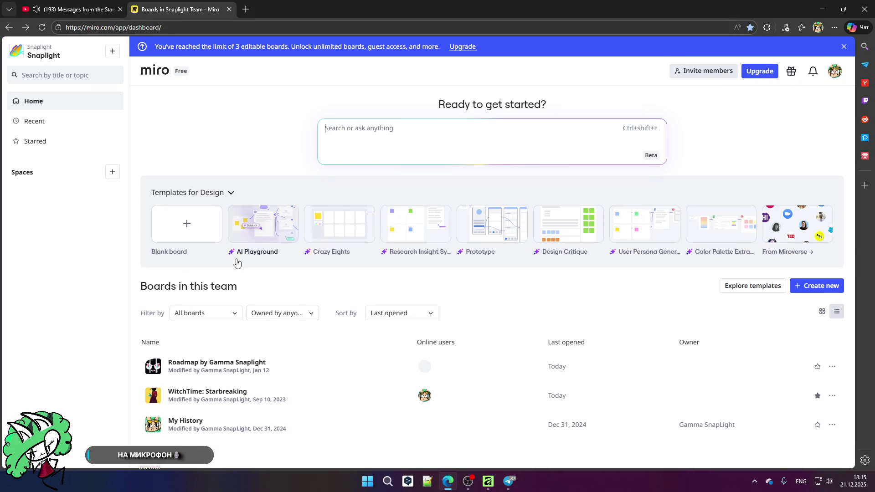
{"action": "left_click", "coordinate": [201, 422]}
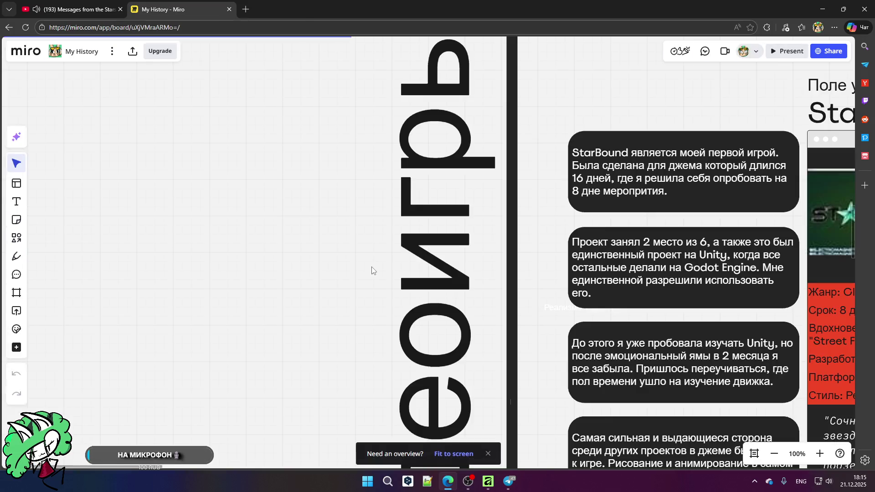
{"action": "scroll", "coordinate": [364, 224], "scroll_direction": "down", "scroll_amount": 10}
{"action": "scroll", "coordinate": [367, 218], "scroll_direction": "down", "scroll_amount": 3}
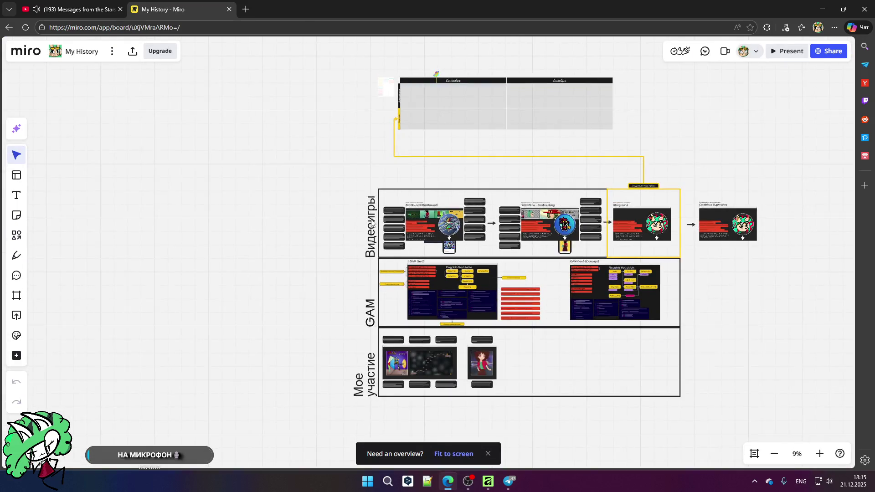
{"action": "scroll", "coordinate": [732, 213], "scroll_direction": "up", "scroll_amount": 6}
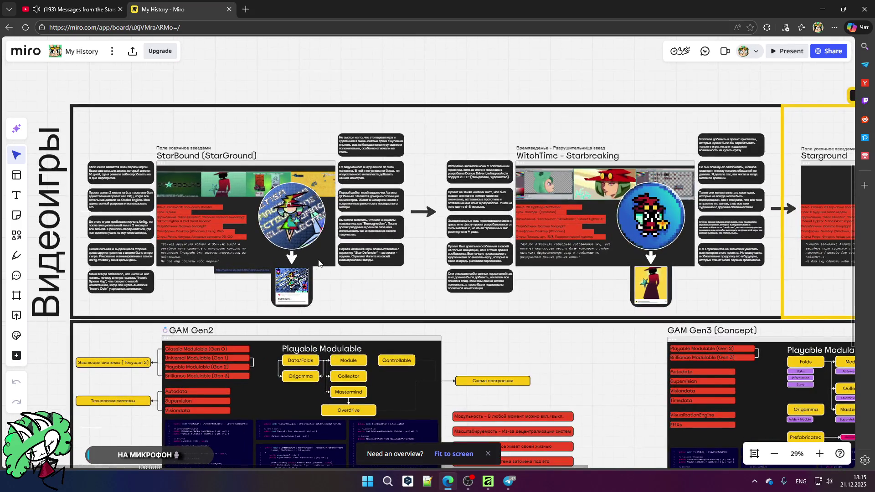
{"action": "scroll", "coordinate": [319, 263], "scroll_direction": "up", "scroll_amount": 1}
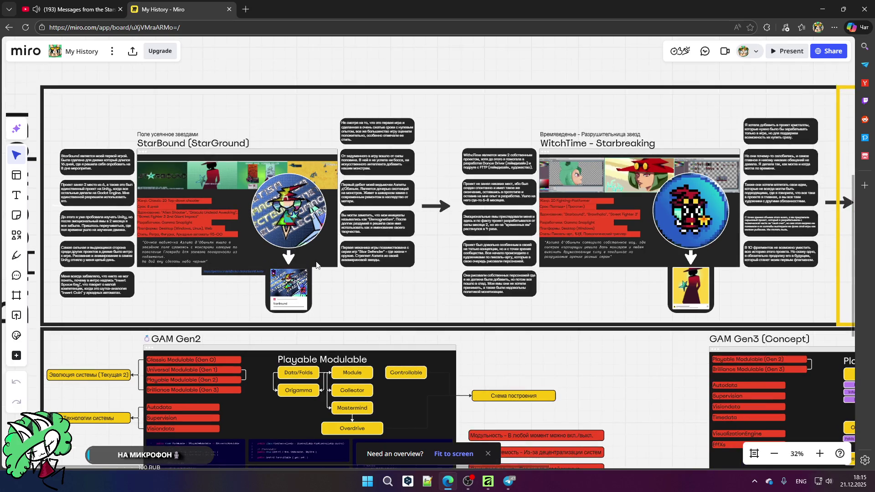
{"action": "left_click", "coordinate": [6, 31]}
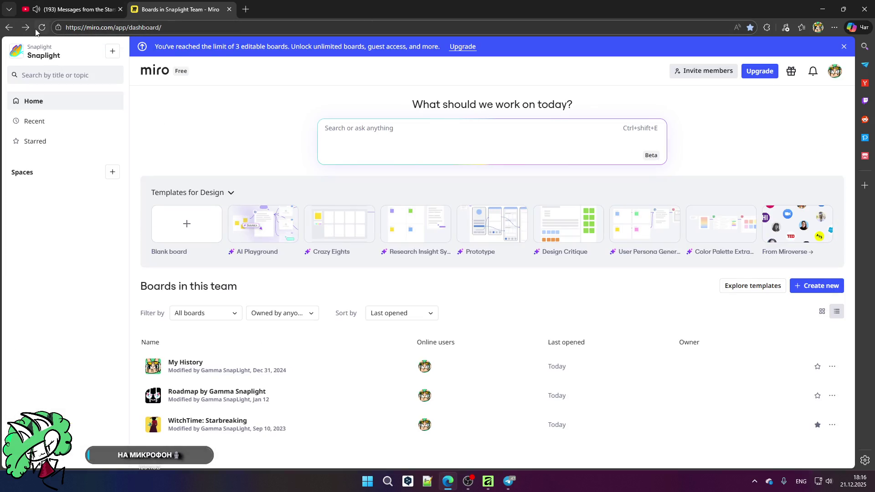
{"action": "left_click", "coordinate": [175, 368]}
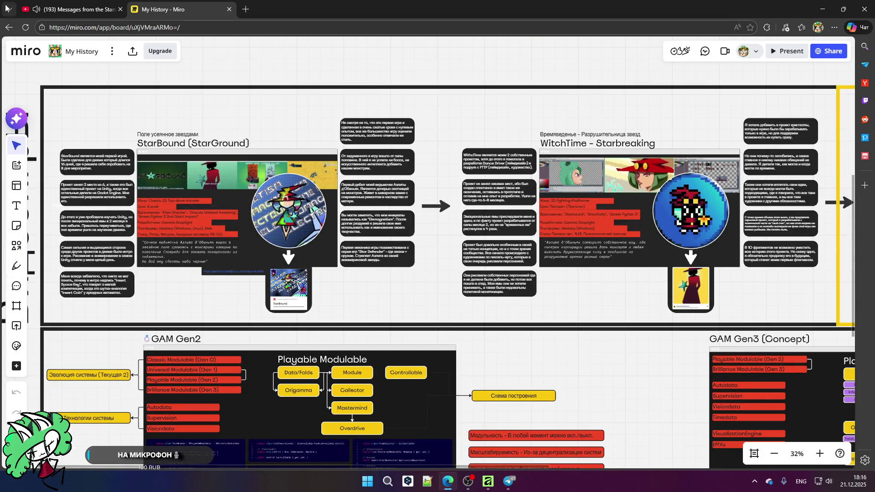
{"action": "left_click", "coordinate": [9, 27]}
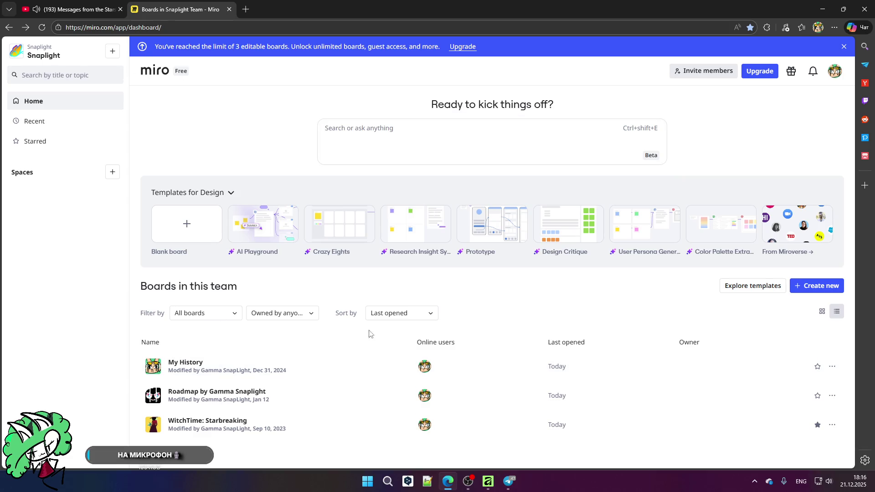
{"action": "left_click", "coordinate": [818, 286]}
{"action": "left_click", "coordinate": [778, 49]}
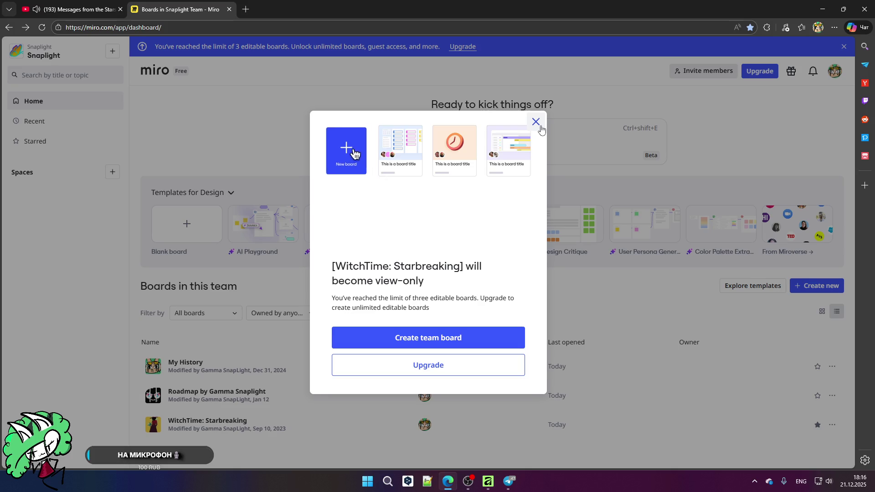
{"action": "left_click", "coordinate": [539, 125]}
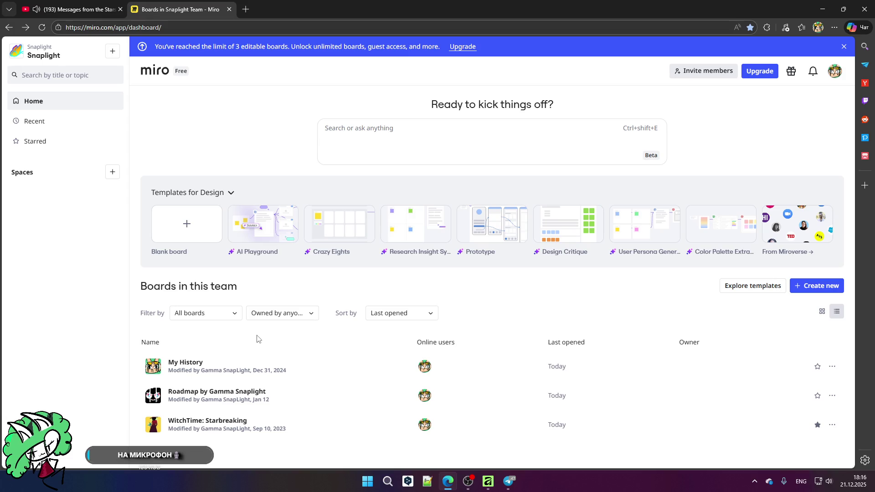
{"action": "left_click", "coordinate": [9, 28]}
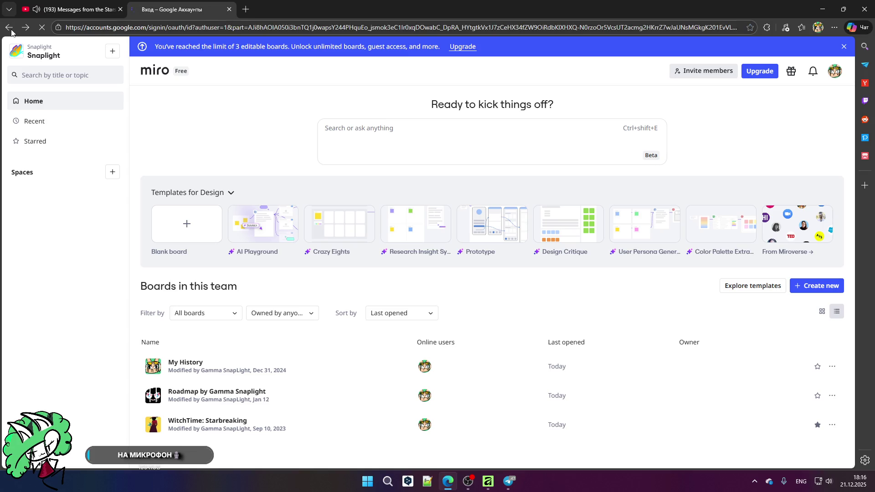
- Go back to the Google account chooser and sign in to Miro with the first account
{"action": "left_click", "coordinate": [2, 29]}
{"action": "left_click", "coordinate": [4, 29]}
{"action": "left_click", "coordinate": [7, 29]}
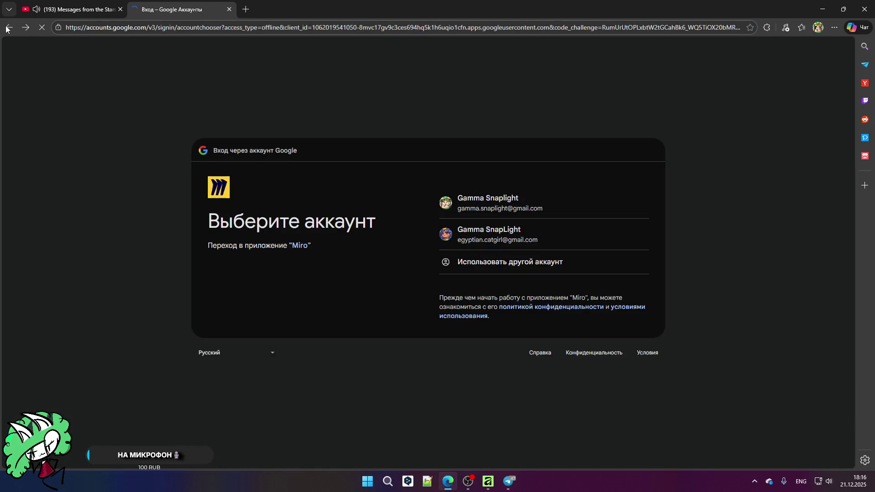
{"action": "left_click", "coordinate": [492, 207]}
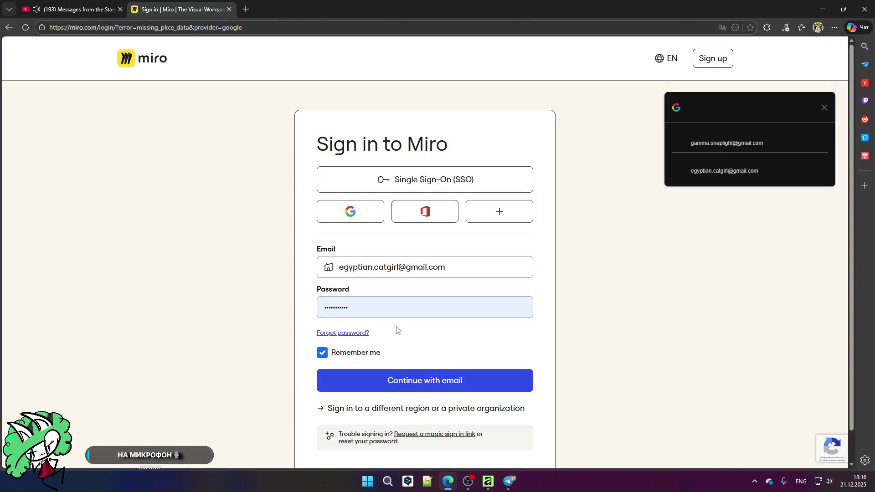
{"action": "left_click", "coordinate": [710, 137]}
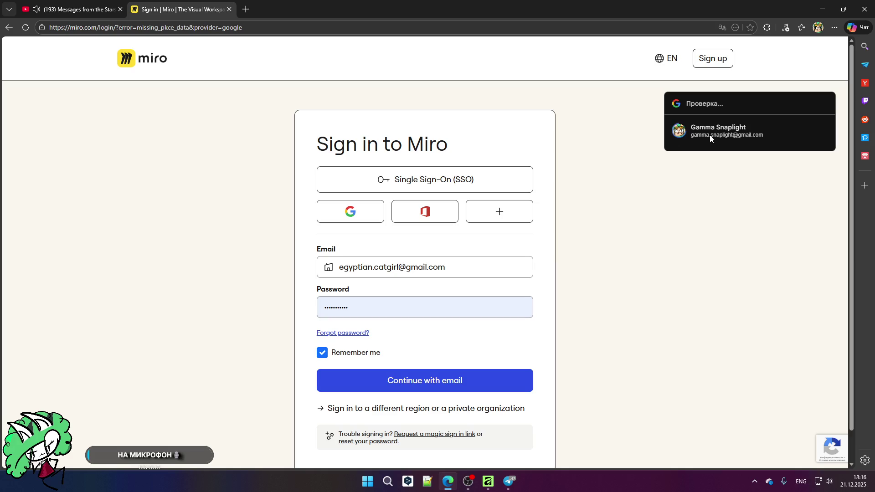
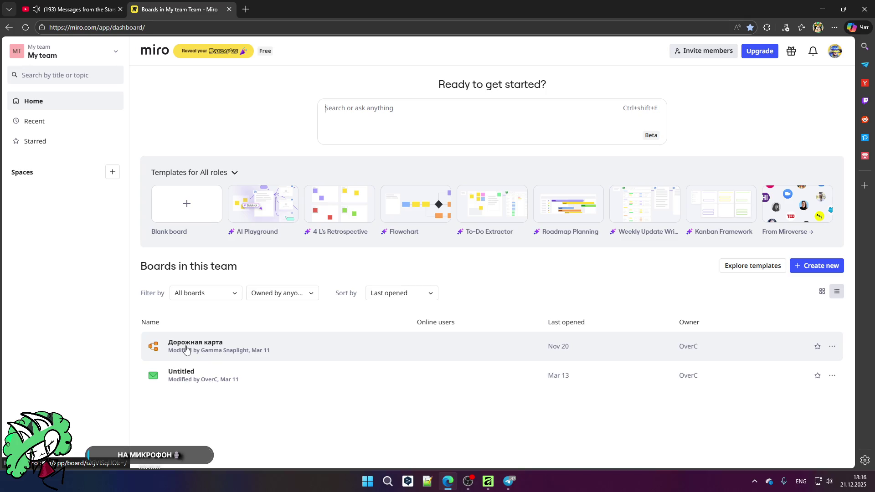
- Create a new blank Miro board, closing the template picker, AI prompt panel and Recap banner
{"action": "left_click", "coordinate": [805, 270]}
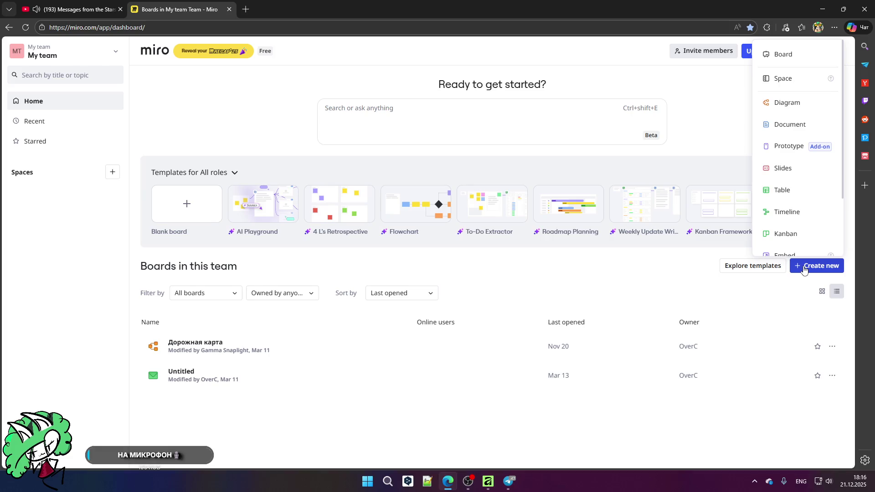
{"action": "left_click", "coordinate": [778, 53]}
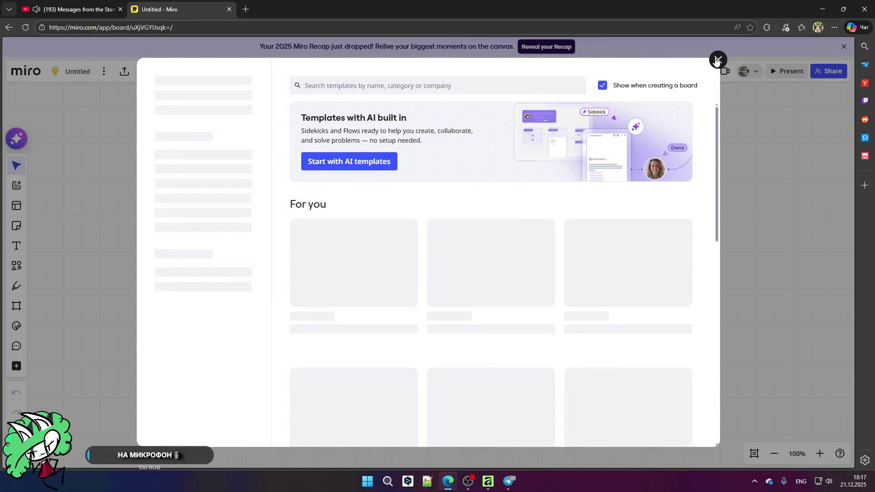
{"action": "left_click", "coordinate": [719, 59]}
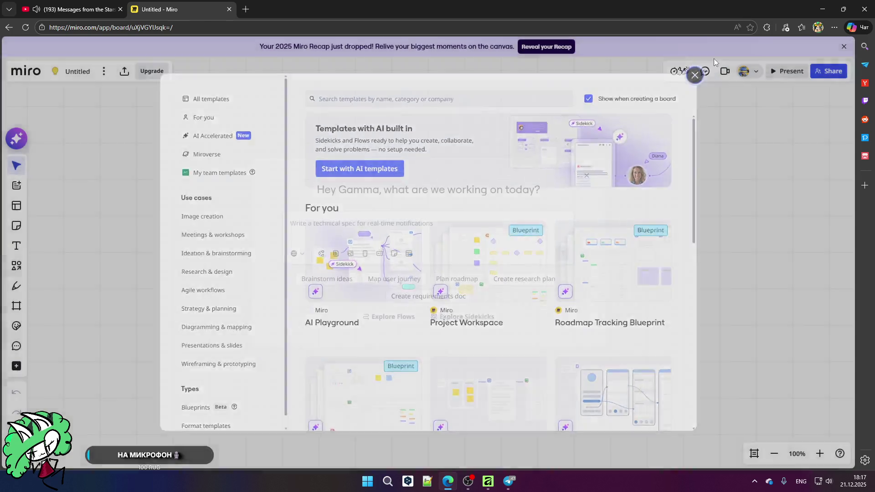
{"action": "left_click", "coordinate": [586, 176]}
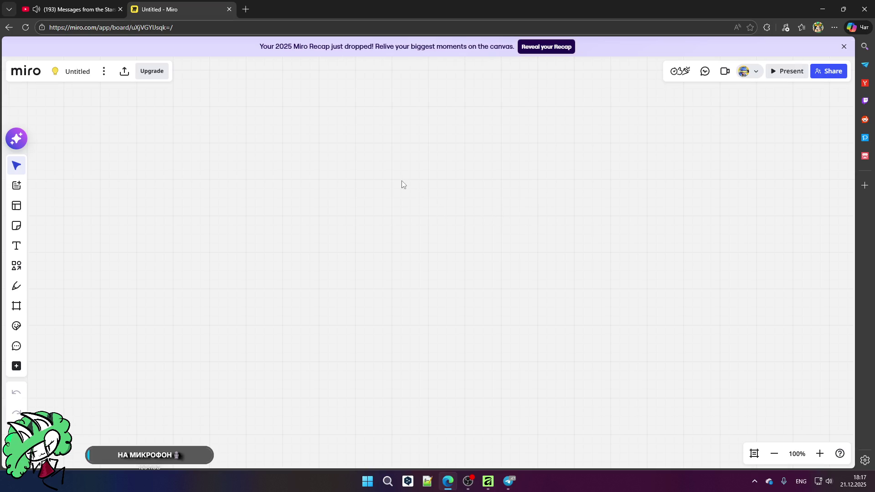
{"action": "left_click", "coordinate": [844, 46]}
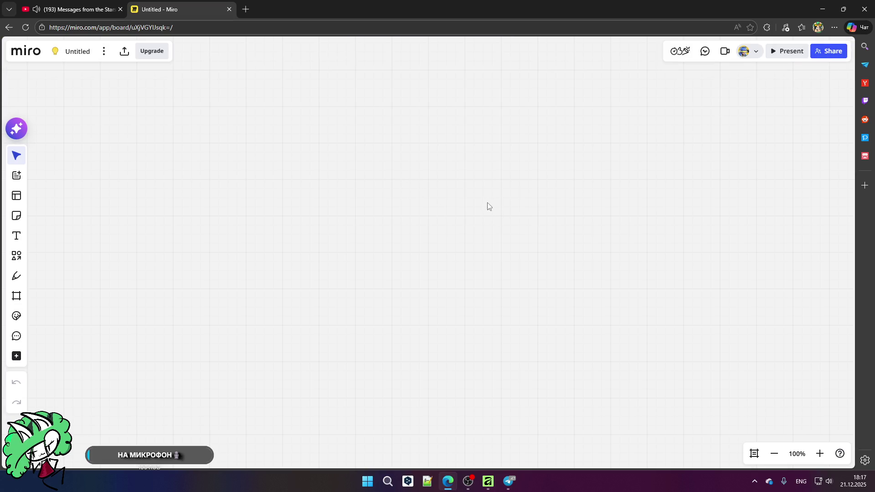
{"action": "left_click", "coordinate": [10, 258]}
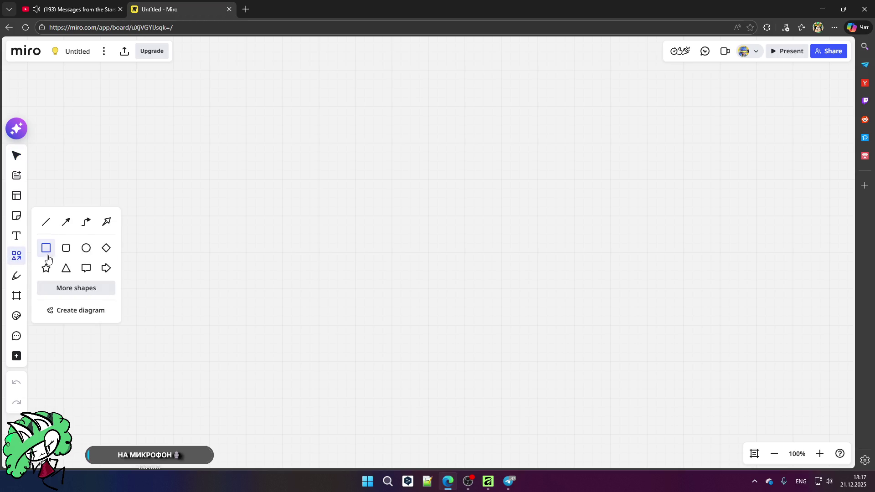
{"action": "left_click", "coordinate": [192, 229]}
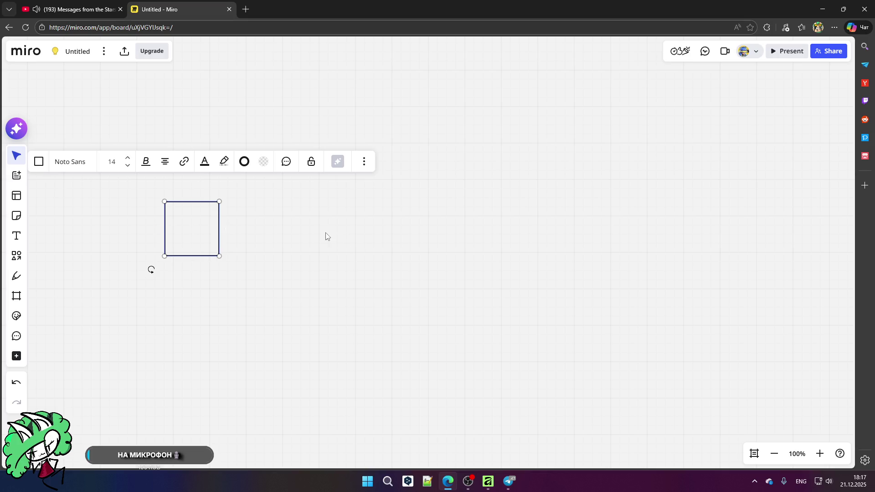
{"action": "double_click", "coordinate": [214, 241]}
{"action": "scroll", "coordinate": [137, 225], "scroll_direction": "up", "scroll_amount": 5}
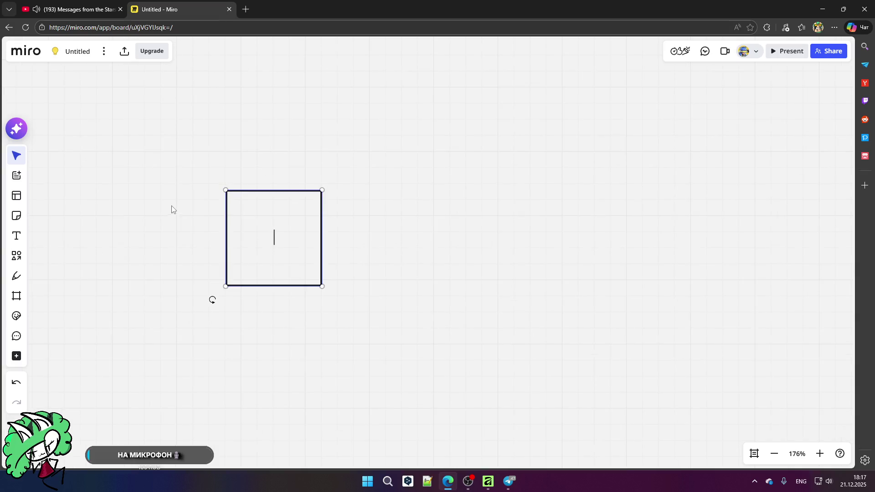
{"action": "mouse_move", "coordinate": [197, 171]}
{"action": "left_mouse_down"}
{"action": "mouse_move", "coordinate": [358, 297]}
{"action": "mouse_move", "coordinate": [377, 325]}
{"action": "left_mouse_up"}
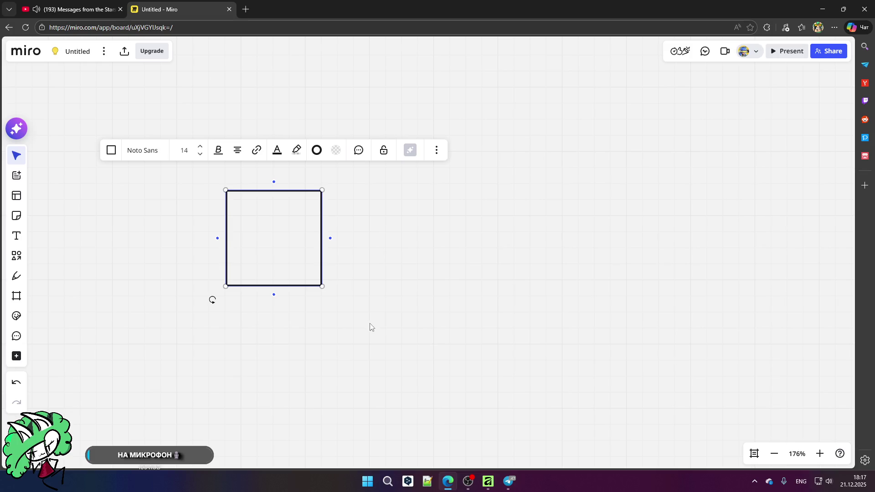
{"action": "left_click_drag", "start_coordinate": [296, 238], "coordinate": [327, 211]}
{"action": "left_click", "coordinate": [389, 187]}
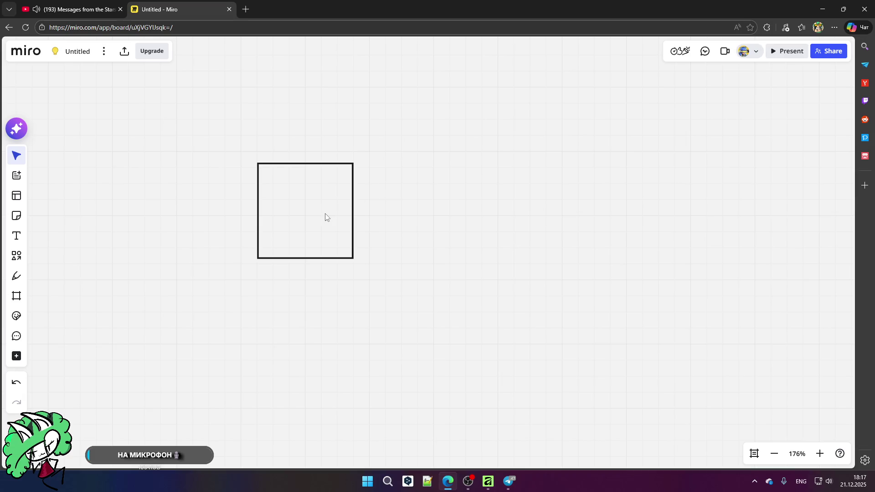
{"action": "left_click", "coordinate": [299, 209]}
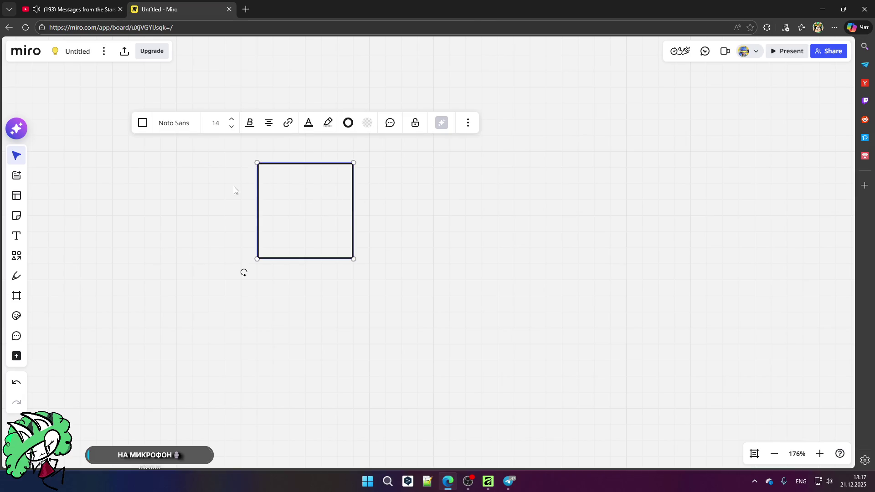
{"action": "scroll", "coordinate": [235, 191], "scroll_direction": "up", "scroll_amount": 2}
{"action": "key", "text": "Delete"}
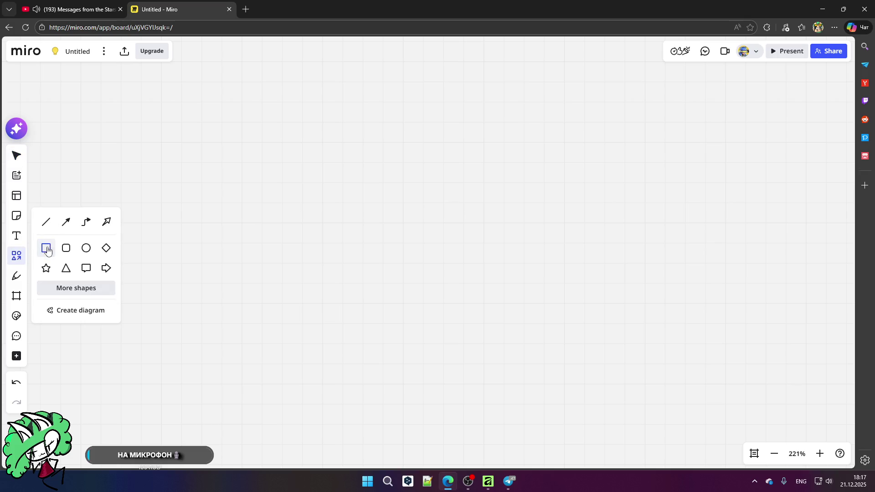
- Draw a rounded rectangle with a black outline and orange fill
{"action": "left_click", "coordinate": [66, 248]}
{"action": "mouse_move", "coordinate": [220, 166]}
{"action": "left_mouse_down"}
{"action": "mouse_move", "coordinate": [377, 277]}
{"action": "mouse_move", "coordinate": [386, 264]}
{"action": "left_mouse_up"}
{"action": "left_click", "coordinate": [348, 129]}
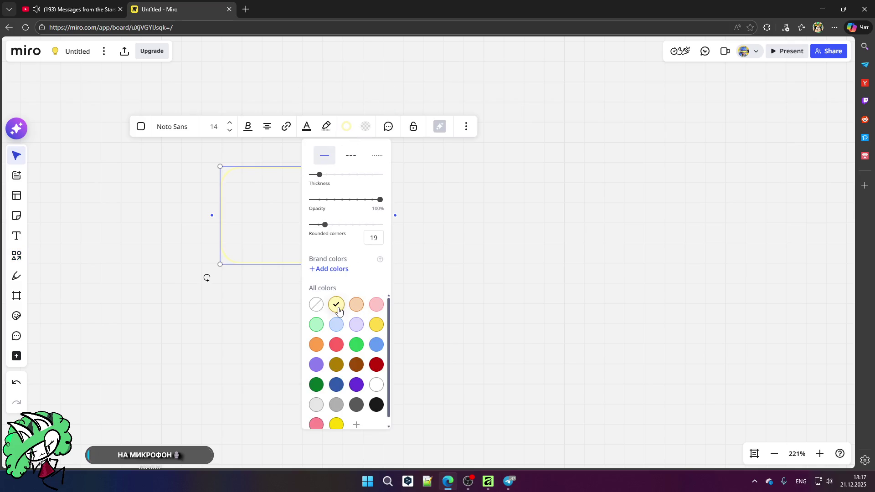
{"action": "left_click", "coordinate": [316, 306]}
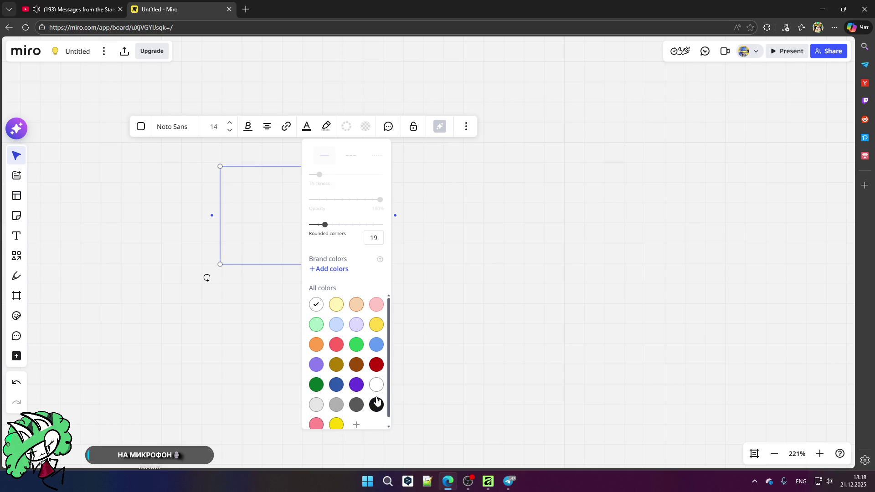
{"action": "left_click", "coordinate": [376, 405]}
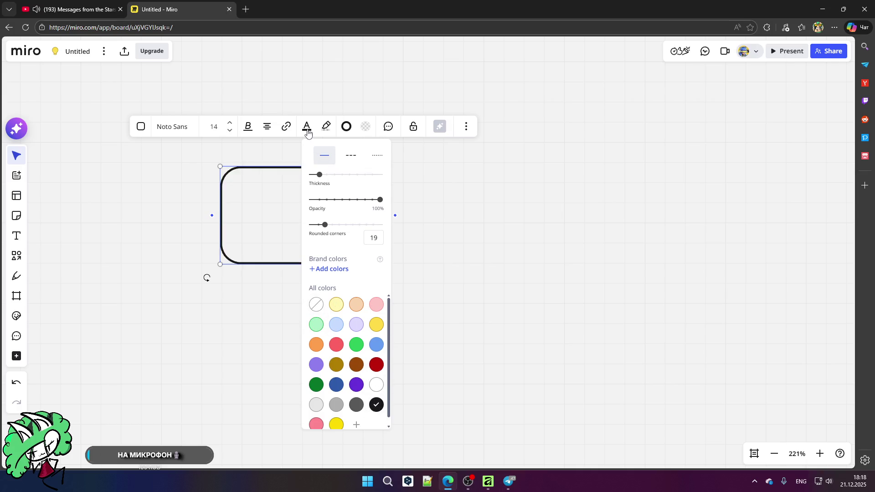
{"action": "left_click", "coordinate": [365, 126]}
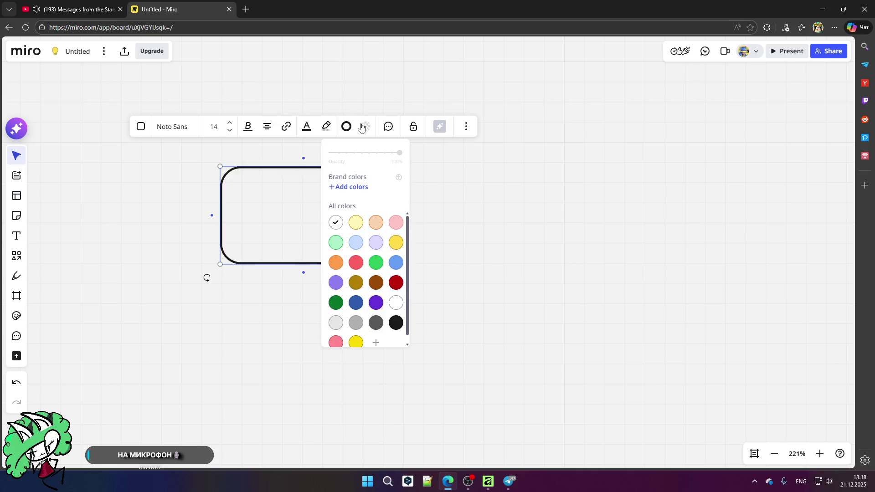
{"action": "left_click", "coordinate": [335, 262]}
- Make the rectangle wider and flatter, and reduce its corner rounding from 19 to 10
{"action": "left_click", "coordinate": [496, 246]}
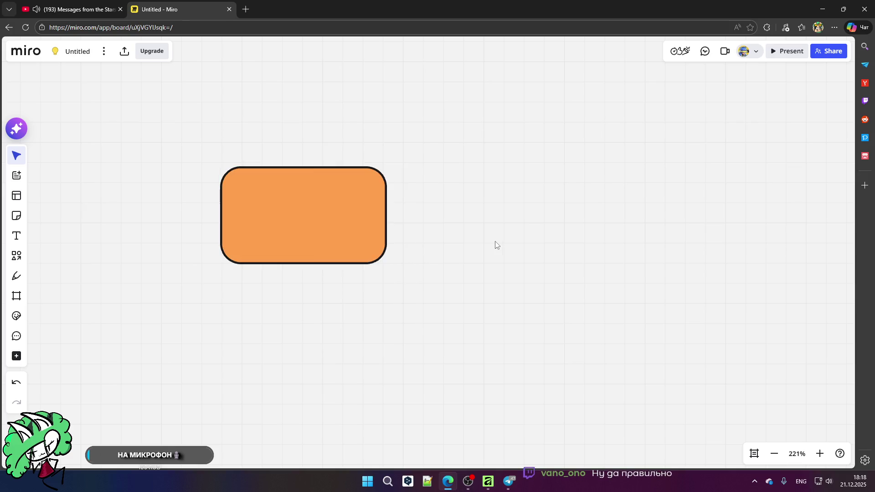
{"action": "left_click", "coordinate": [324, 220]}
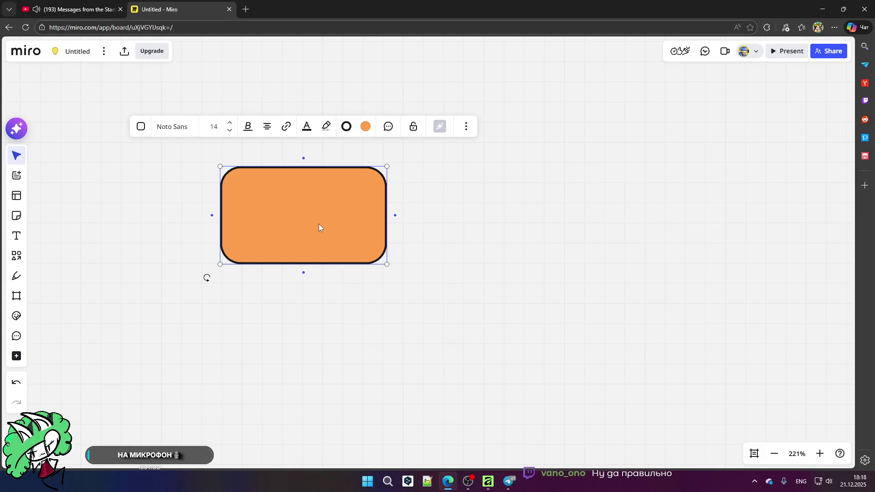
{"action": "scroll", "coordinate": [248, 210], "scroll_direction": "up", "scroll_amount": 2}
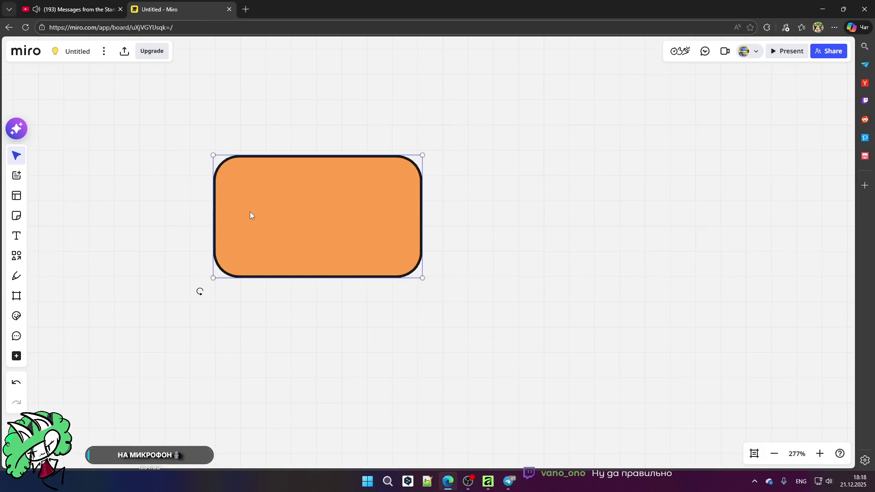
{"action": "mouse_move", "coordinate": [421, 278]}
{"action": "left_mouse_down"}
{"action": "mouse_move", "coordinate": [438, 221]}
{"action": "mouse_move", "coordinate": [449, 249]}
{"action": "mouse_move", "coordinate": [488, 213]}
{"action": "left_mouse_up"}
{"action": "scroll", "coordinate": [321, 225], "scroll_direction": "down", "scroll_amount": 1}
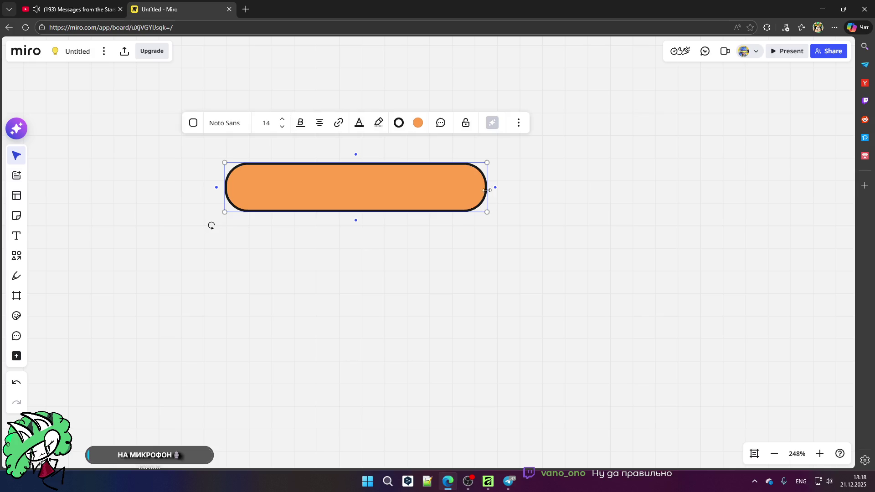
{"action": "left_click", "coordinate": [397, 125]}
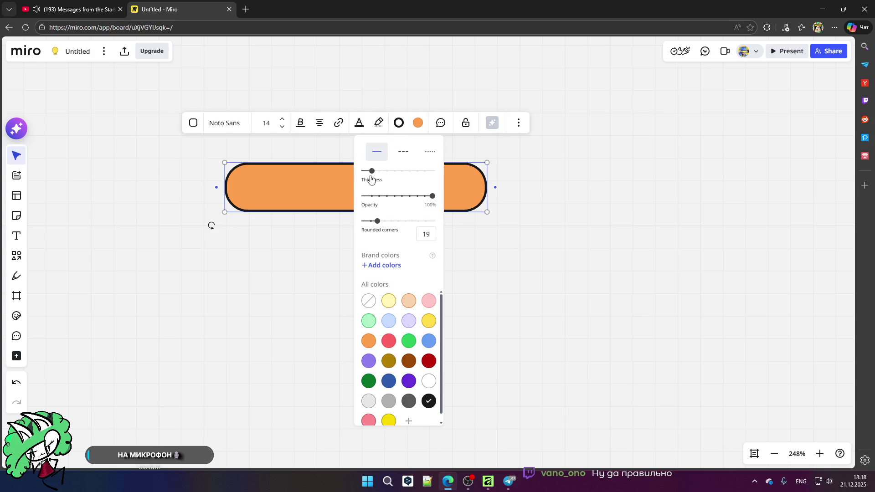
{"action": "mouse_move", "coordinate": [378, 221]}
{"action": "left_mouse_down"}
{"action": "mouse_move", "coordinate": [388, 220]}
{"action": "mouse_move", "coordinate": [367, 231]}
{"action": "left_mouse_up"}
{"action": "left_click", "coordinate": [671, 236]}
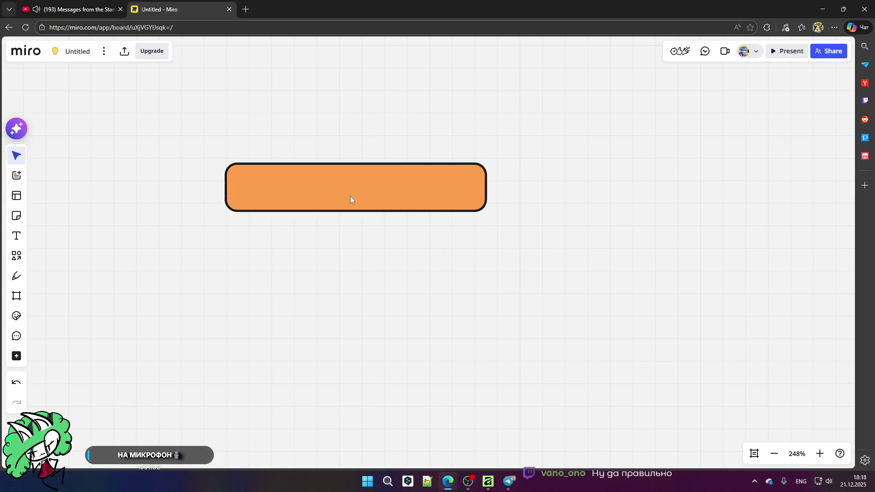
- Try bright yellow and soft Yellow fills on the rectangle
{"action": "left_click", "coordinate": [263, 180]}
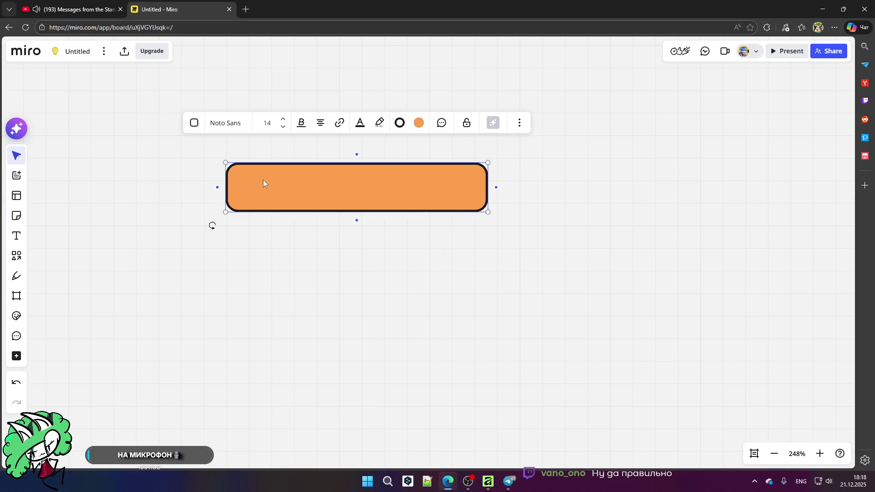
{"action": "left_click", "coordinate": [420, 126]}
{"action": "scroll", "coordinate": [404, 337], "scroll_direction": "down", "scroll_amount": 1}
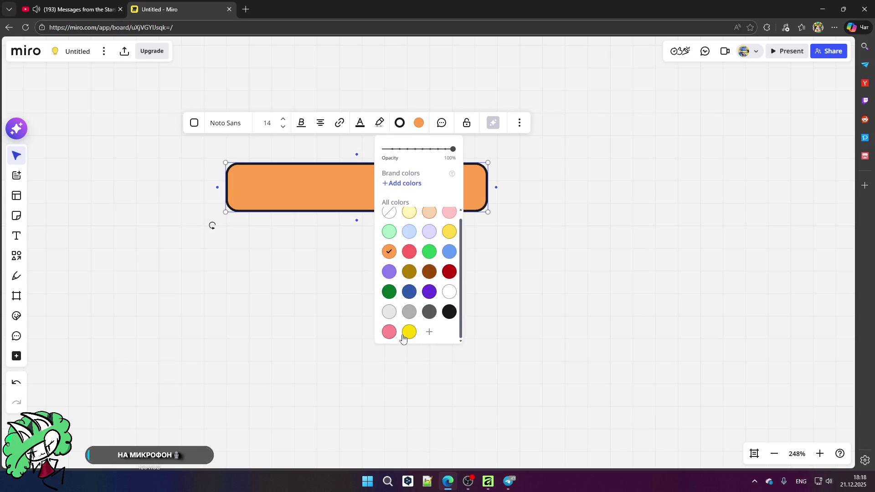
{"action": "left_click", "coordinate": [410, 332]}
{"action": "left_click", "coordinate": [367, 329]}
{"action": "left_click", "coordinate": [364, 208]}
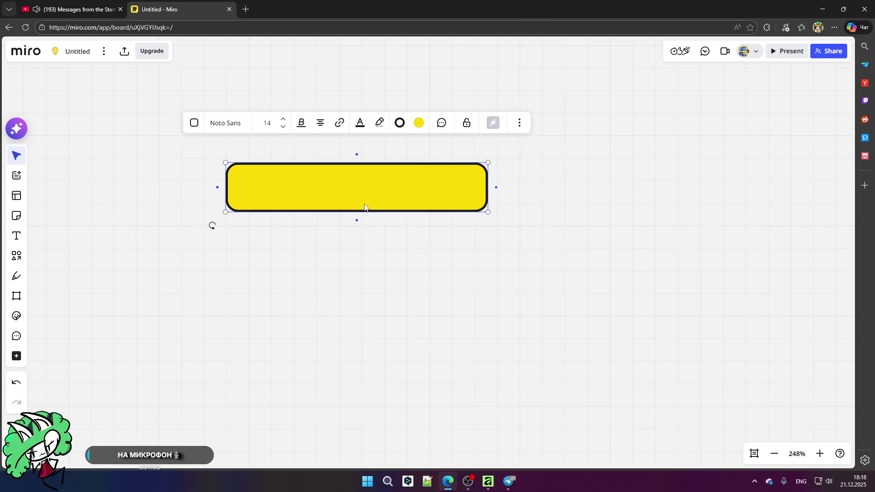
{"action": "scroll", "coordinate": [387, 162], "scroll_direction": "down", "scroll_amount": 5}
{"action": "scroll", "coordinate": [378, 233], "scroll_direction": "up", "scroll_amount": 3}
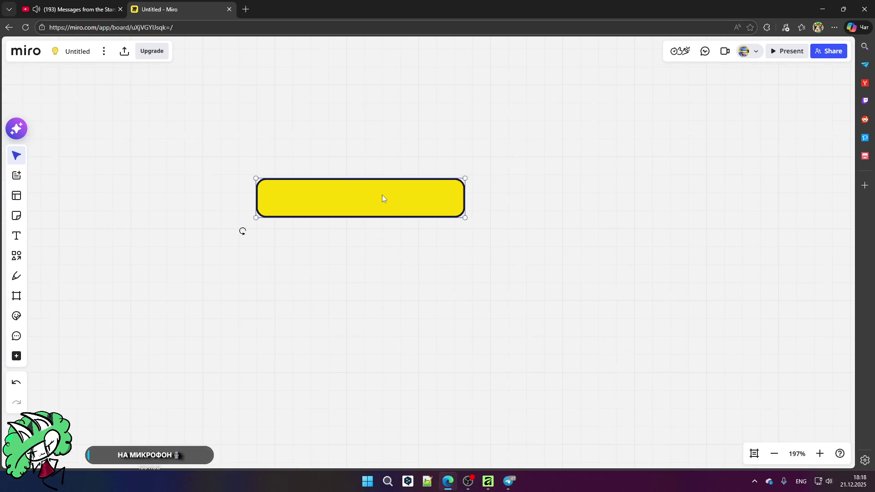
{"action": "left_click", "coordinate": [423, 138]}
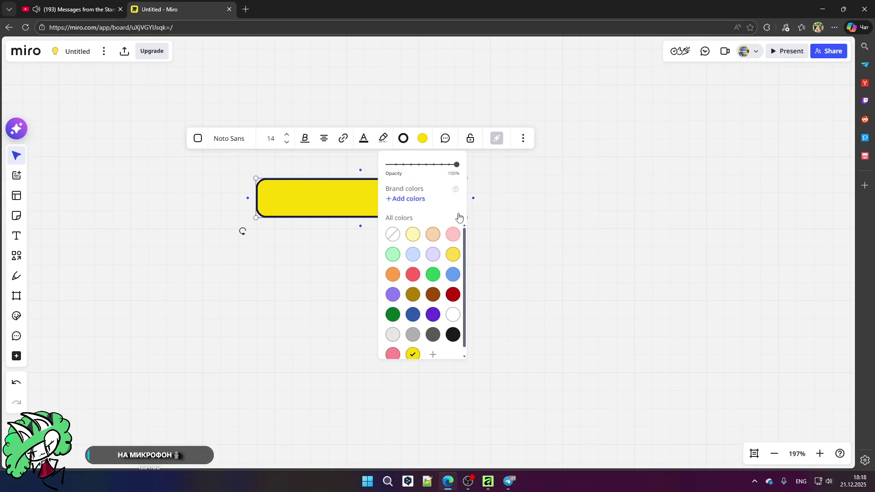
{"action": "left_click", "coordinate": [451, 255]}
{"action": "left_click", "coordinate": [413, 355]}
{"action": "left_click", "coordinate": [335, 201]}
- Change the rectangle's fill back to orange
{"action": "scroll", "coordinate": [335, 202], "scroll_direction": "down", "scroll_amount": 3}
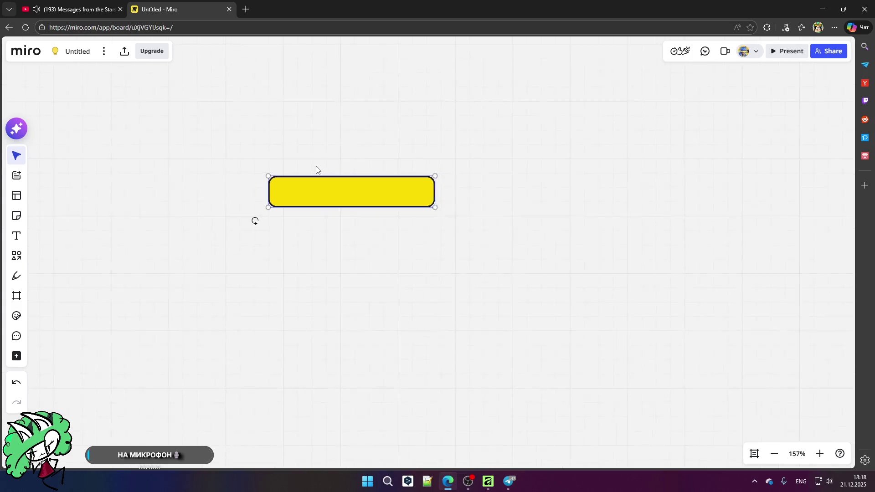
{"action": "left_click", "coordinate": [413, 135]}
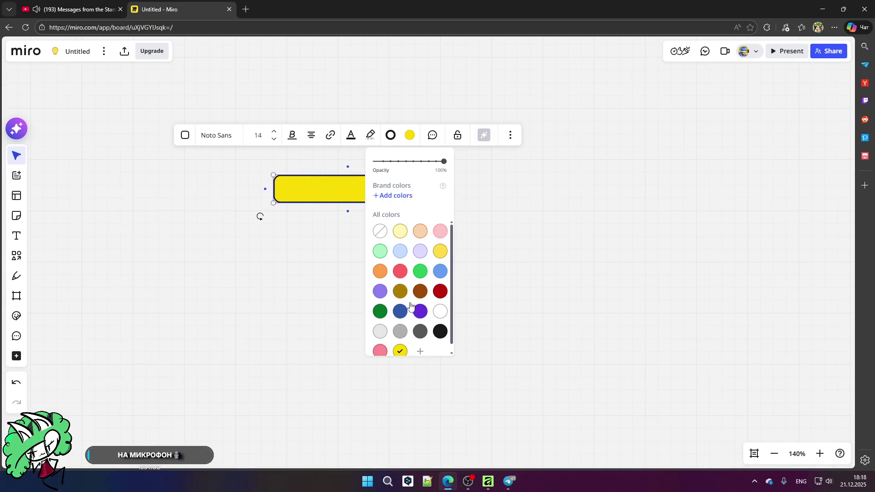
{"action": "left_click", "coordinate": [381, 271]}
{"action": "left_click", "coordinate": [394, 208]}
- Thicken the rectangle's black border with the Thickness slider
{"action": "left_click", "coordinate": [358, 194]}
{"action": "left_click", "coordinate": [391, 135]}
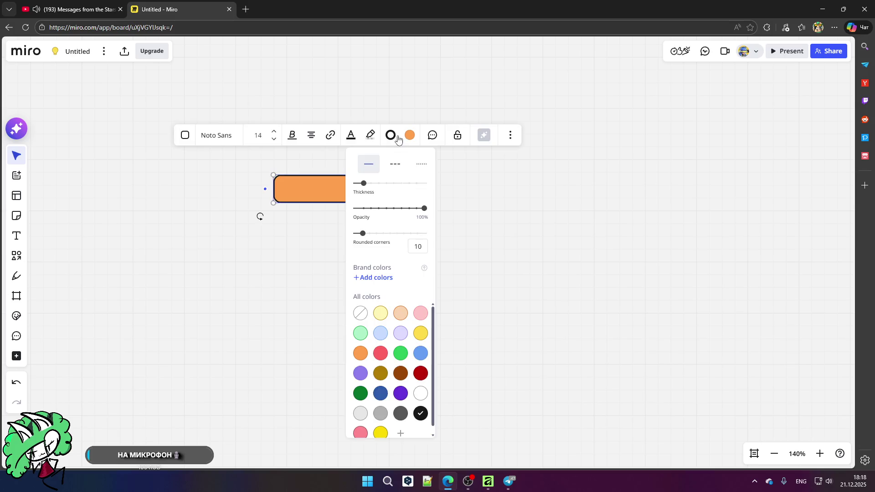
{"action": "left_click", "coordinate": [372, 183]}
{"action": "left_click_drag", "start_coordinate": [373, 183], "coordinate": [371, 183]}
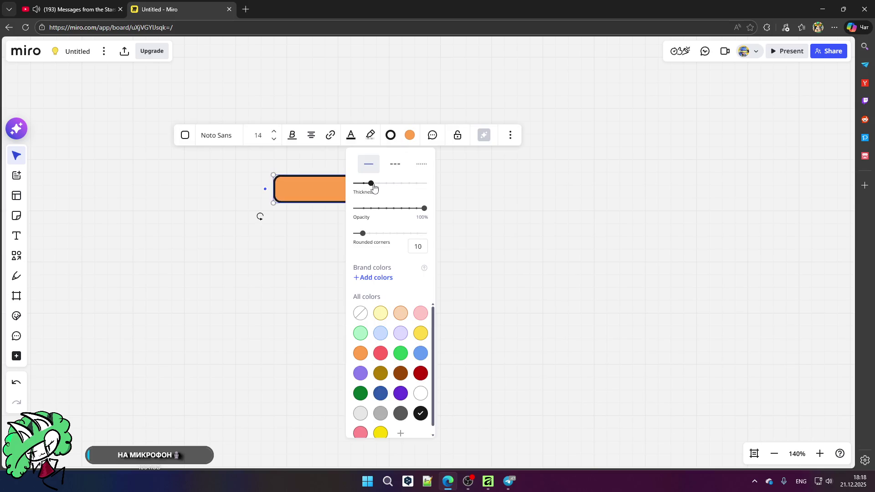
{"action": "left_click", "coordinate": [384, 205]}
{"action": "left_click", "coordinate": [384, 203]}
{"action": "left_click", "coordinate": [388, 137]}
{"action": "left_click", "coordinate": [377, 186]}
{"action": "left_click", "coordinate": [288, 243]}
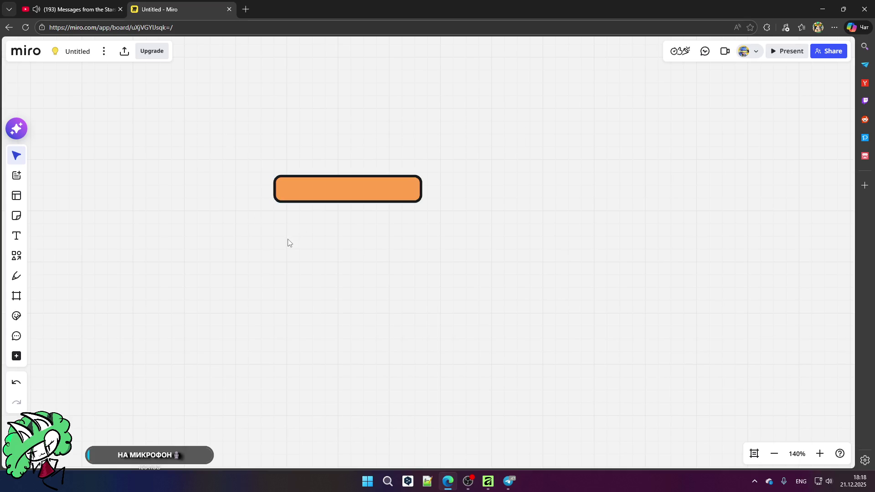
- Type the label 'MonoBehaviour' inside the orange rectangle
{"action": "scroll", "coordinate": [314, 190], "scroll_direction": "up", "scroll_amount": 5, "text": "ctrl"}
{"action": "left_click", "coordinate": [318, 194]}
{"action": "left_click", "coordinate": [318, 194]}
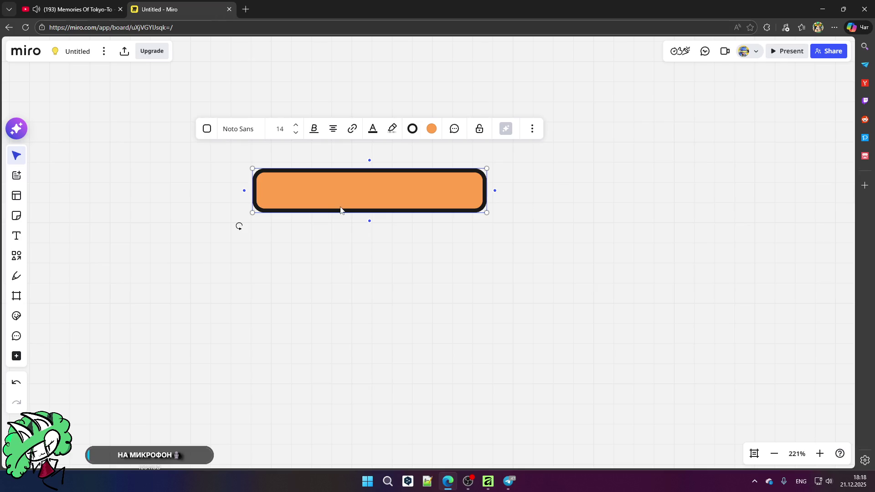
{"action": "type", "text": "Mono"}
{"action": "type", "text": "Beha"}
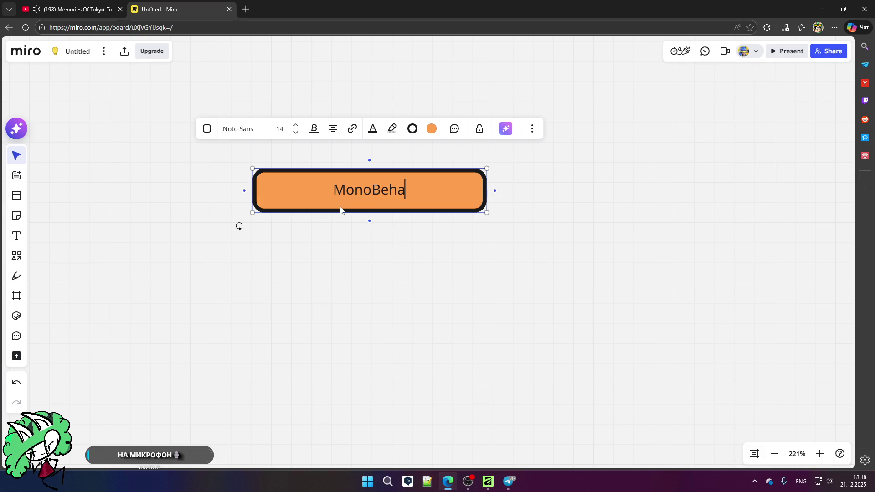
{"action": "type", "text": "viour"}
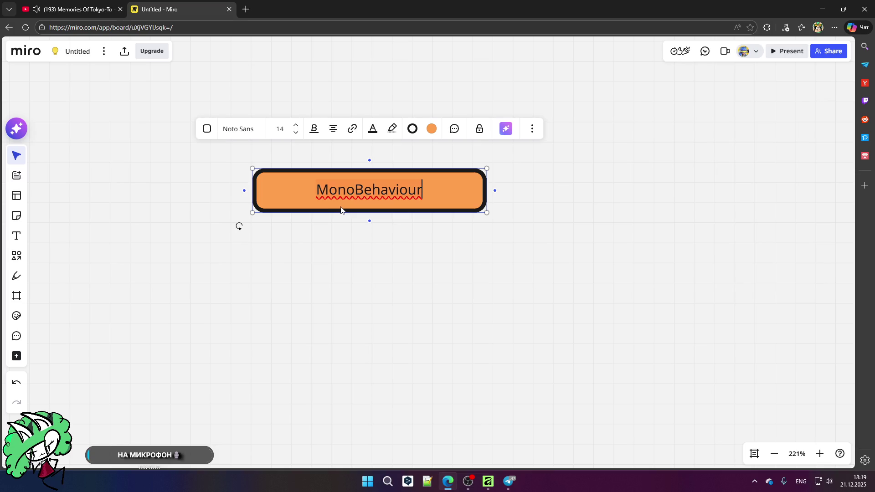
- Make the MonoBehaviour label white and enlarge its font size to 18
{"action": "left_click", "coordinate": [311, 188]}
{"action": "double_click", "coordinate": [334, 189]}
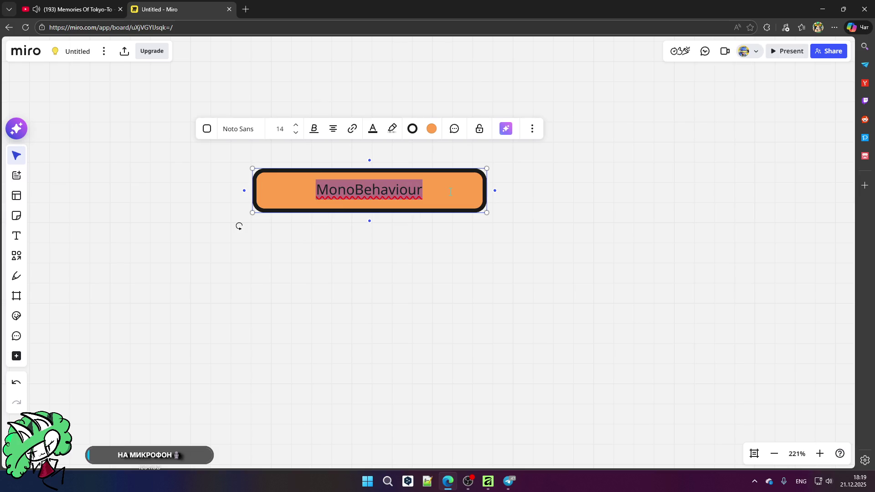
{"action": "left_click", "coordinate": [373, 131]}
{"action": "left_click", "coordinate": [403, 200]}
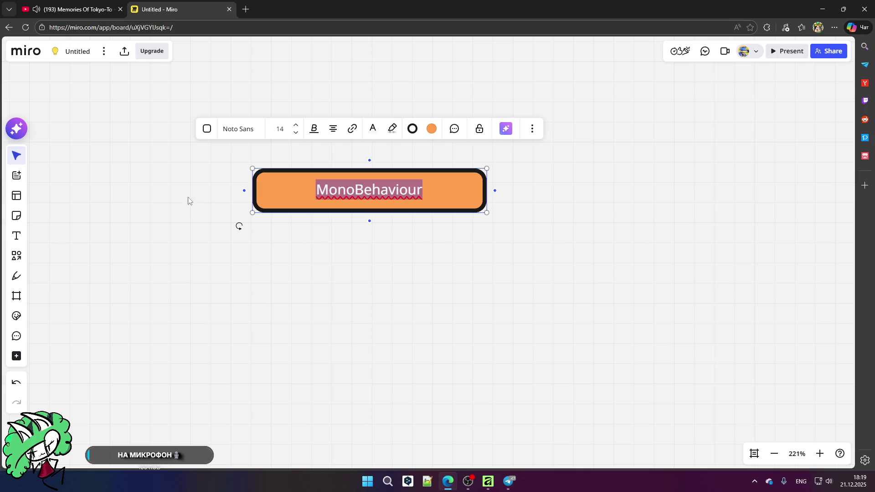
{"action": "left_click", "coordinate": [295, 125]}
{"action": "left_click", "coordinate": [307, 343]}
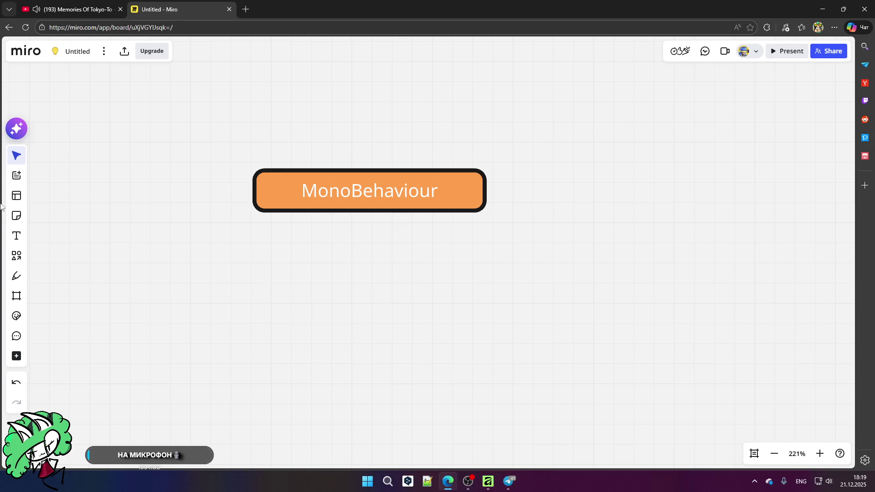
{"action": "scroll", "coordinate": [300, 192], "scroll_direction": "down", "scroll_amount": 5}
- Apply Bold to the MonoBehaviour label from the text style options
{"action": "double_click", "coordinate": [309, 194]}
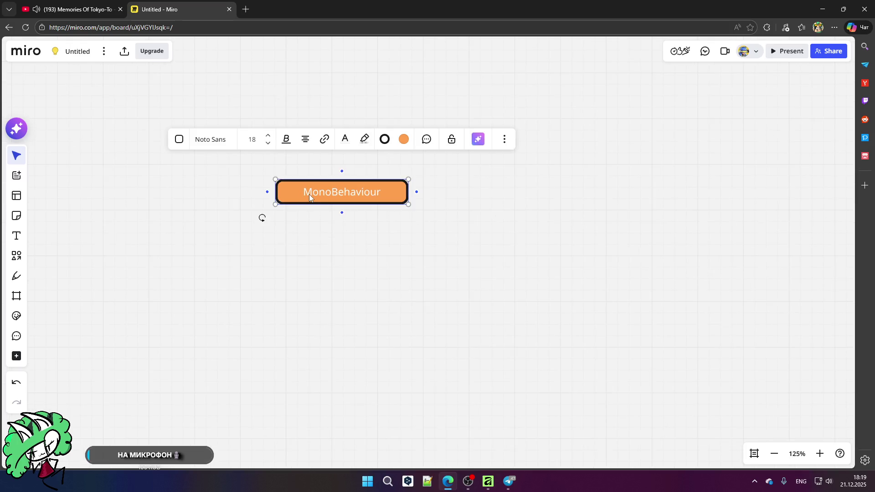
{"action": "double_click", "coordinate": [304, 192]}
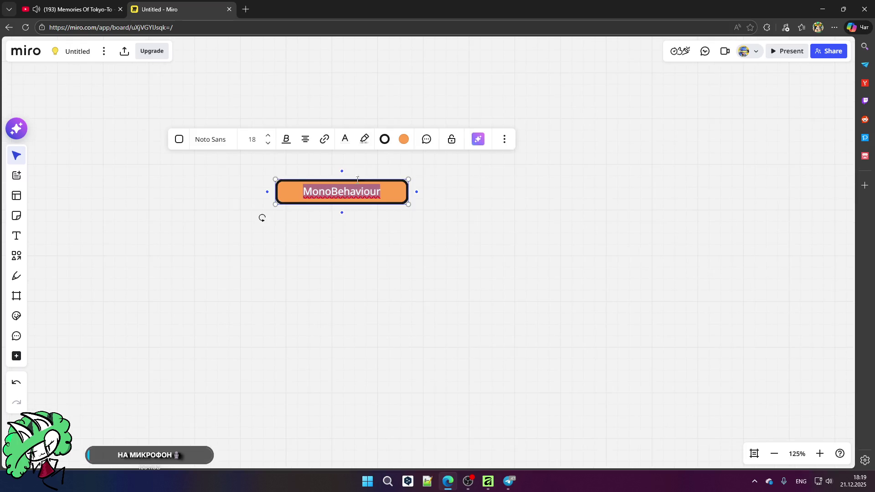
{"action": "left_click", "coordinate": [286, 139]}
{"action": "left_click", "coordinate": [258, 163]}
{"action": "left_click", "coordinate": [293, 199]}
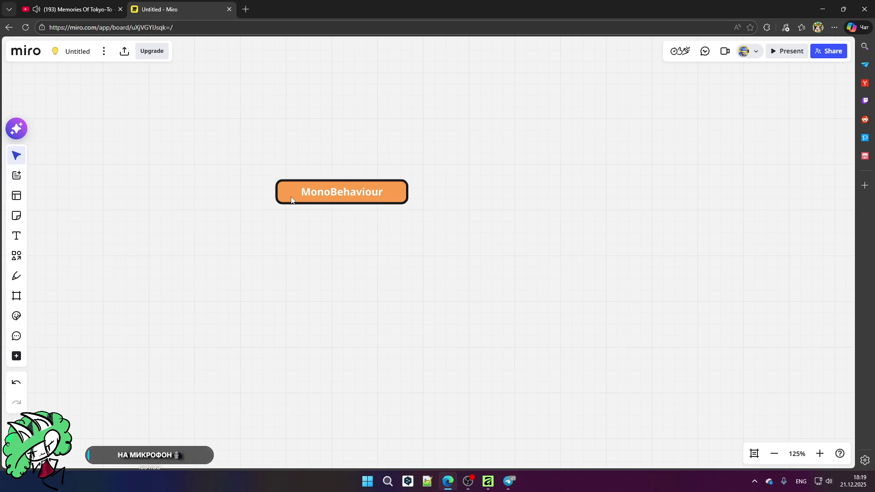
{"action": "scroll", "coordinate": [321, 231], "scroll_direction": "down", "scroll_amount": 2}
- Copy the MonoBehaviour box, relabel the copy 'ScriptableObject', and move MonoBehaviour to its right
{"action": "key", "text": "ctrl+c"}
{"action": "key", "text": "ctrl+v"}
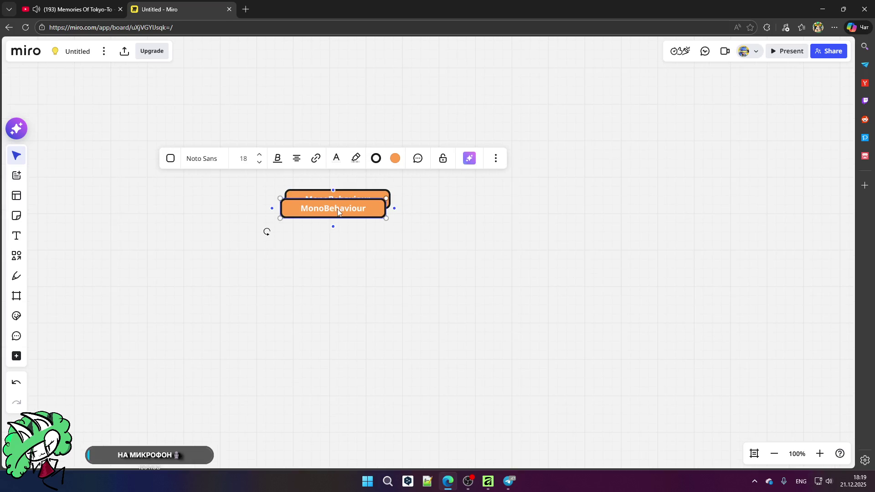
{"action": "left_click_drag", "start_coordinate": [338, 212], "coordinate": [341, 172]}
{"action": "scroll", "coordinate": [341, 171], "scroll_direction": "up", "scroll_amount": 3}
{"action": "double_click", "coordinate": [385, 178]}
{"action": "type", "text": "Scriptable"}
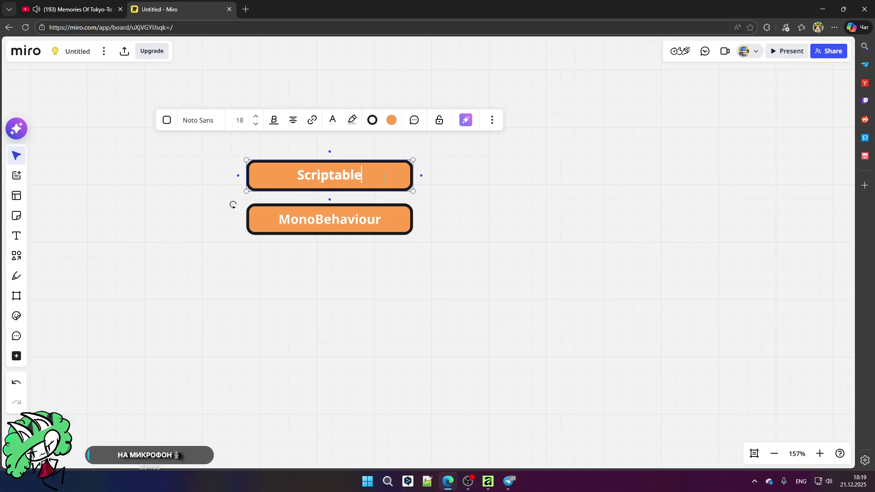
{"action": "type", "text": "Object"}
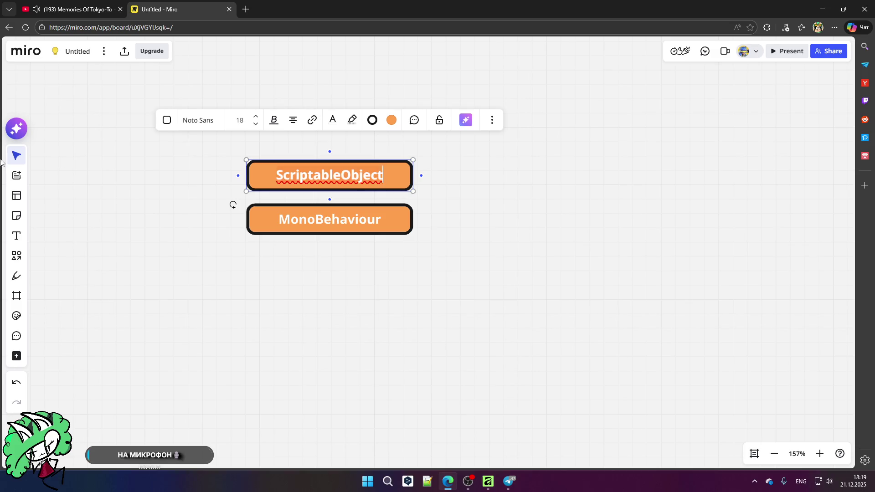
{"action": "left_click", "coordinate": [84, 169]}
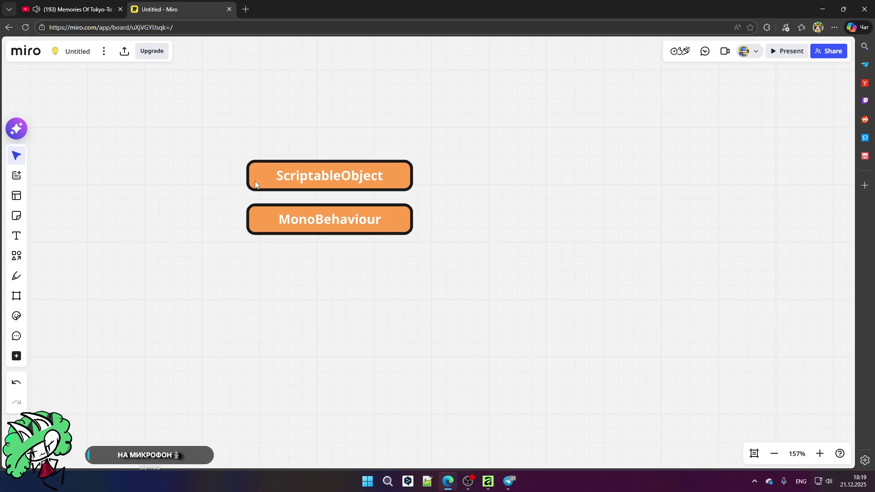
{"action": "left_click_drag", "start_coordinate": [275, 214], "coordinate": [534, 169]}
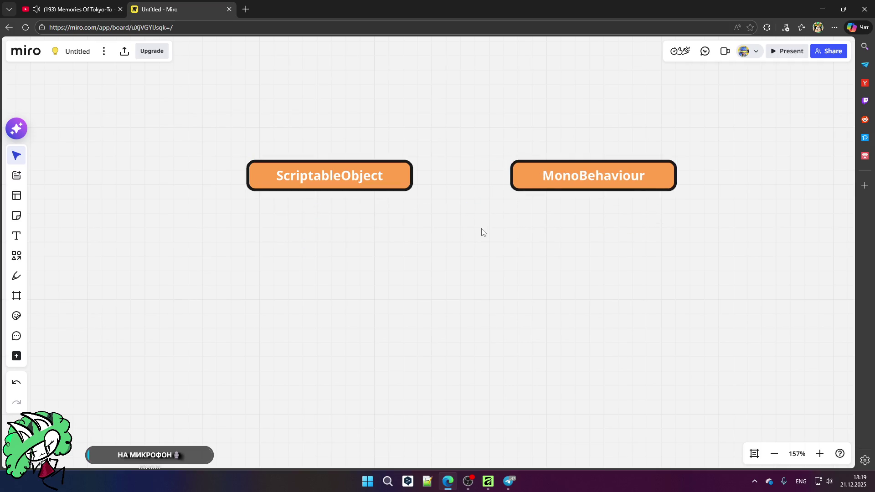
{"action": "left_click", "coordinate": [347, 176]}
- Draw an arrow from ScriptableObject to MonoBehaviour and move ScriptableObject further left
{"action": "mouse_move", "coordinate": [424, 180]}
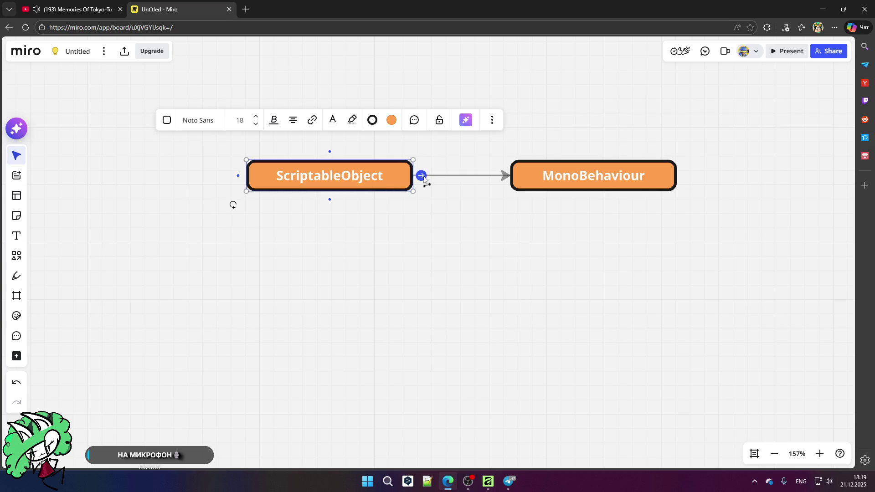
{"action": "left_click_drag", "start_coordinate": [424, 178], "coordinate": [512, 176]}
{"action": "left_click_drag", "start_coordinate": [338, 173], "coordinate": [150, 173]}
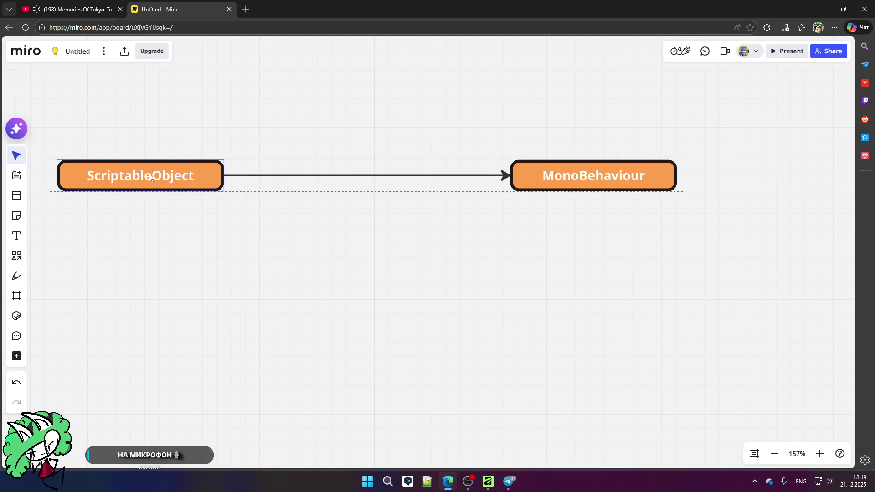
- Draw a large rectangle between the boxes and reattach the arrow to it
{"action": "left_click", "coordinate": [21, 266]}
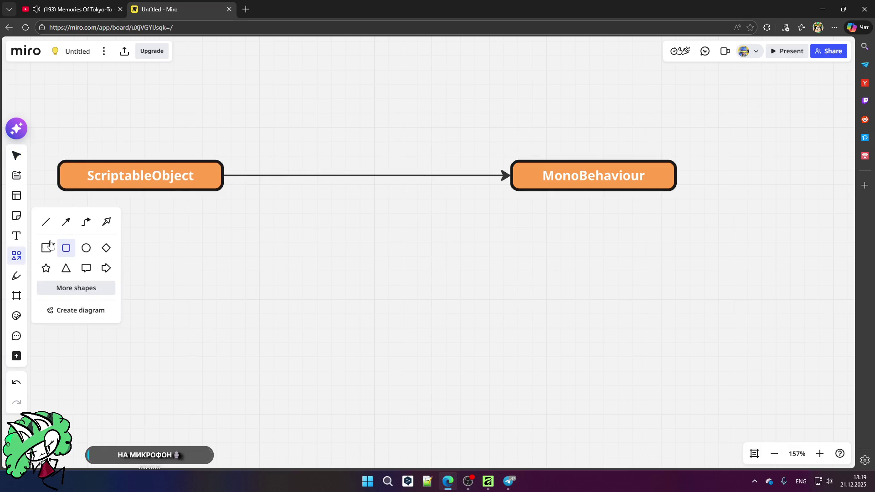
{"action": "left_click", "coordinate": [66, 248]}
{"action": "left_click_drag", "start_coordinate": [275, 139], "coordinate": [454, 218]}
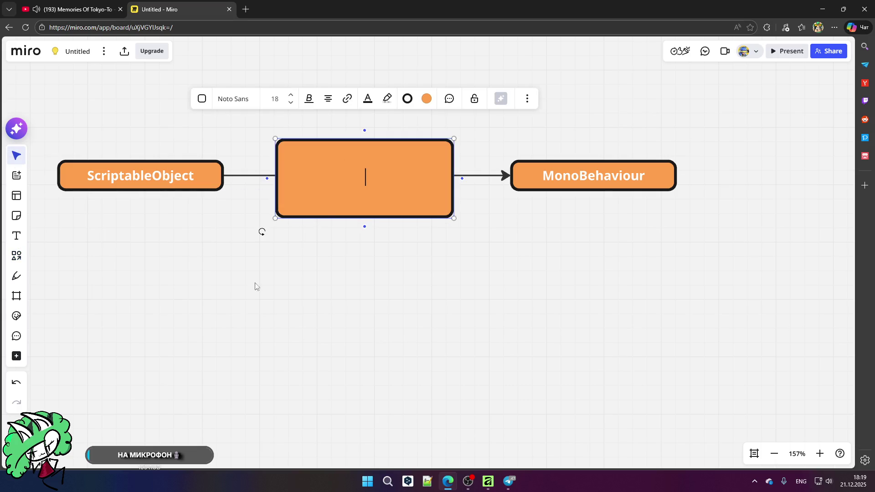
{"action": "key", "text": "Escape"}
{"action": "left_click_drag", "start_coordinate": [355, 155], "coordinate": [353, 161]}
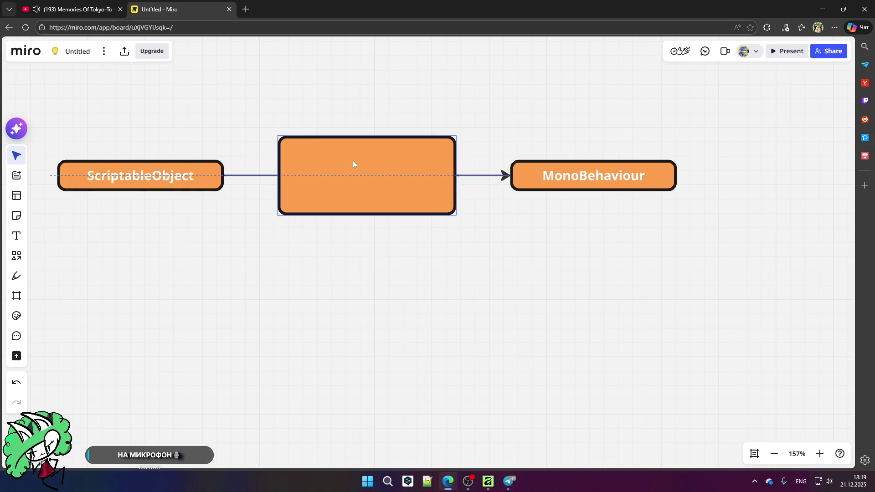
{"action": "left_click", "coordinate": [509, 177]}
{"action": "left_click_drag", "start_coordinate": [509, 176], "coordinate": [506, 183]}
{"action": "left_click", "coordinate": [461, 181]}
{"action": "left_click", "coordinate": [456, 181]}
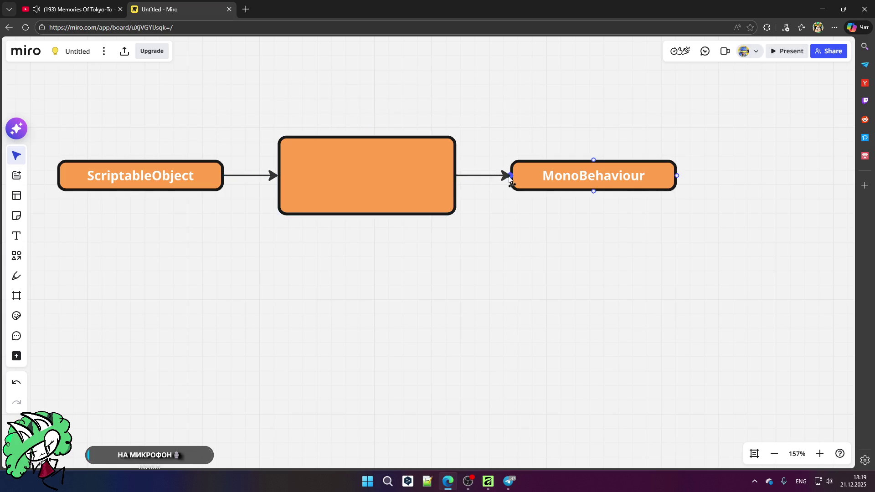
- Label the middle box 'Данные', correcting the misspelling
{"action": "double_click", "coordinate": [330, 149]}
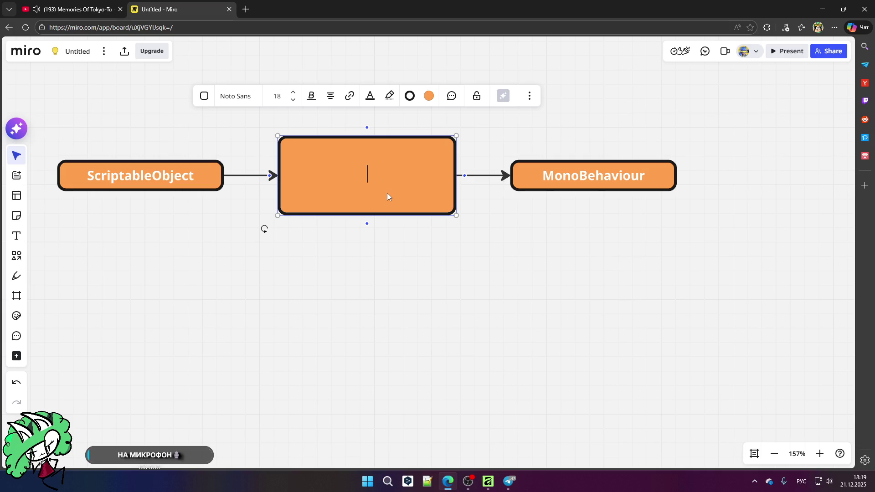
{"action": "type", "text": "Даные"}
{"action": "key", "text": "BackSpace"}
{"action": "key", "text": "BackSpace"}
{"action": "key", "text": "BackSpace"}
{"action": "key", "text": "Escape"}
{"action": "type", "text": "нные"}
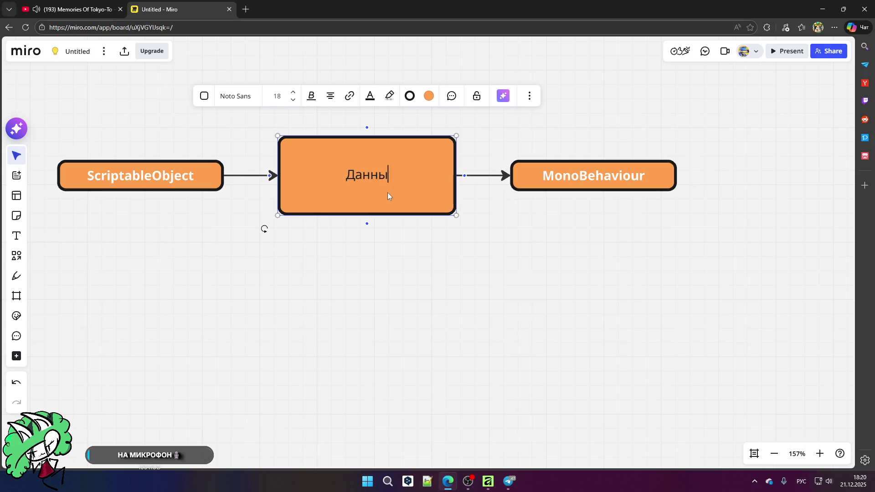
- Make the Данные label white and bold
{"action": "key", "text": "ctrl+a"}
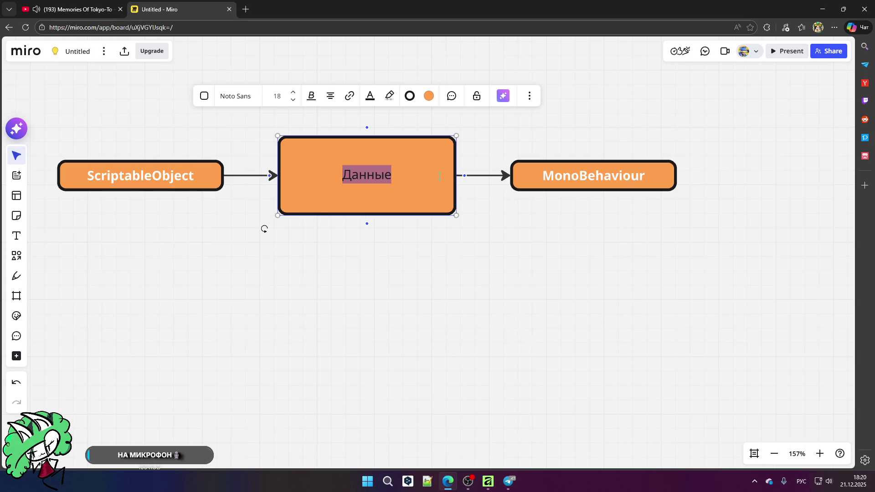
{"action": "left_click", "coordinate": [371, 96]}
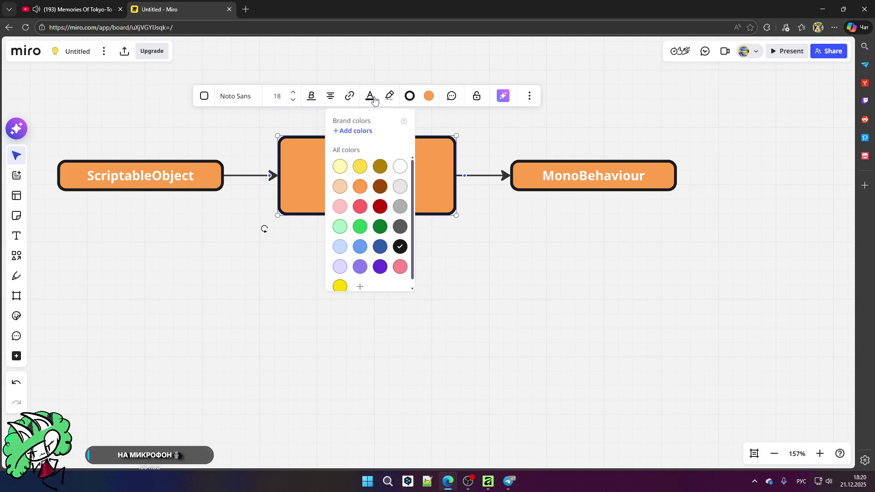
{"action": "left_click", "coordinate": [400, 166]}
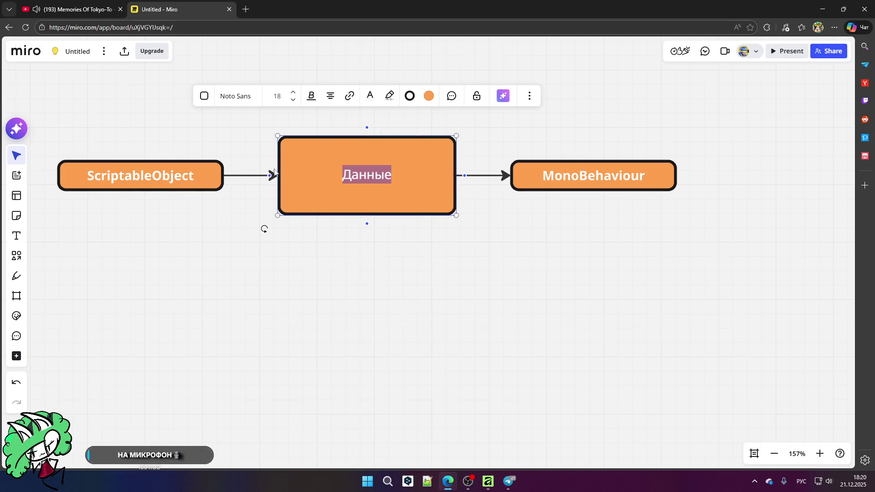
{"action": "left_click", "coordinate": [311, 96]}
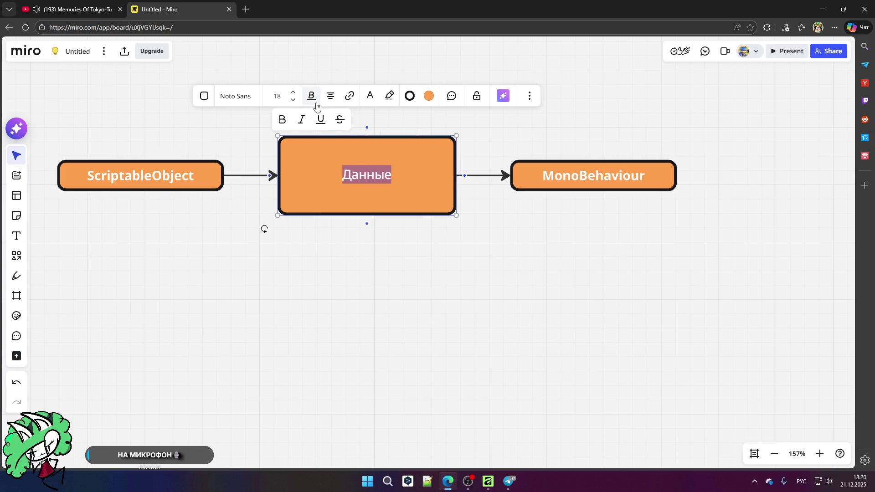
{"action": "left_click", "coordinate": [284, 120]}
{"action": "left_click", "coordinate": [381, 175]}
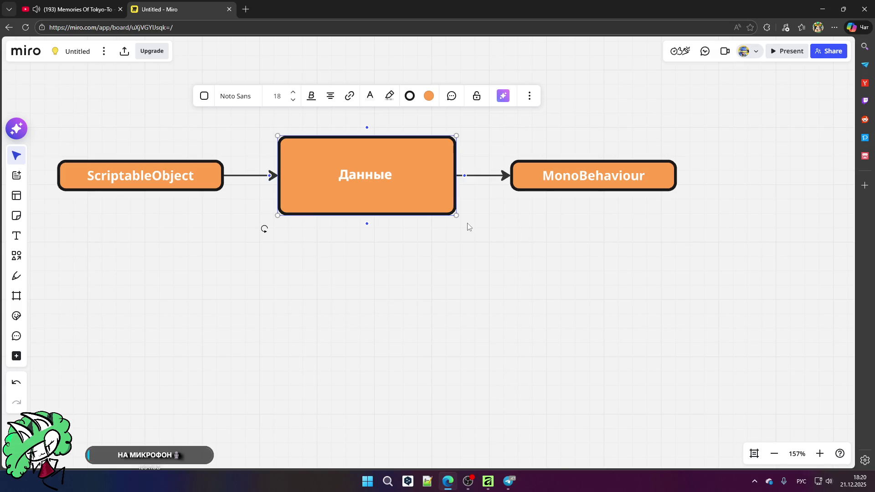
- Extend the middle label with 'которые не являются ссылками, не считая динамических префабов'
{"action": "type", "text": "которы"}
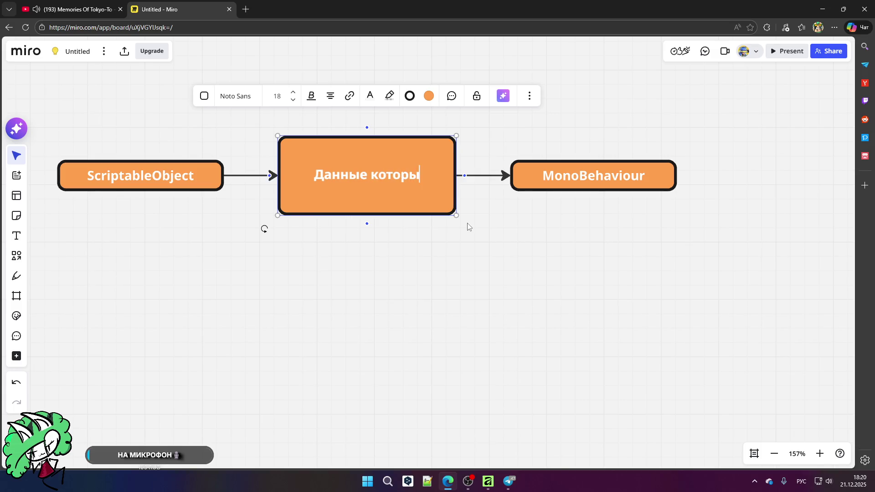
{"action": "type", "text": "е не "}
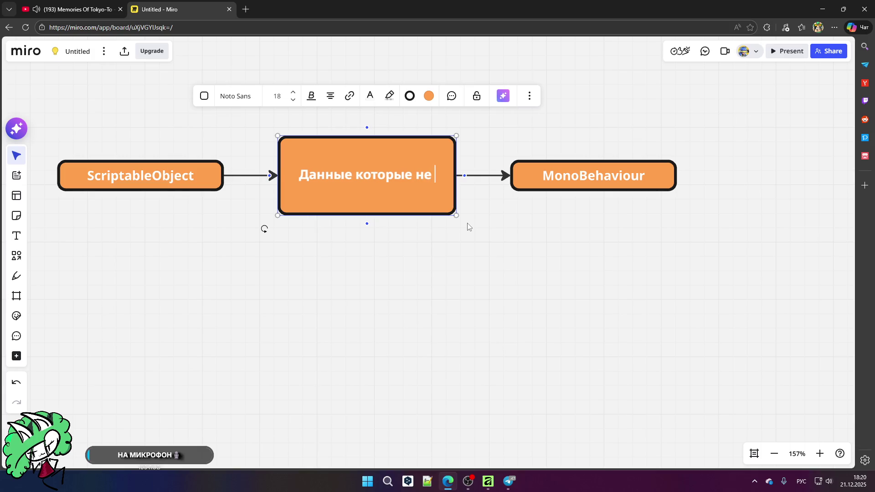
{"action": "type", "text": "являются ссылками"}
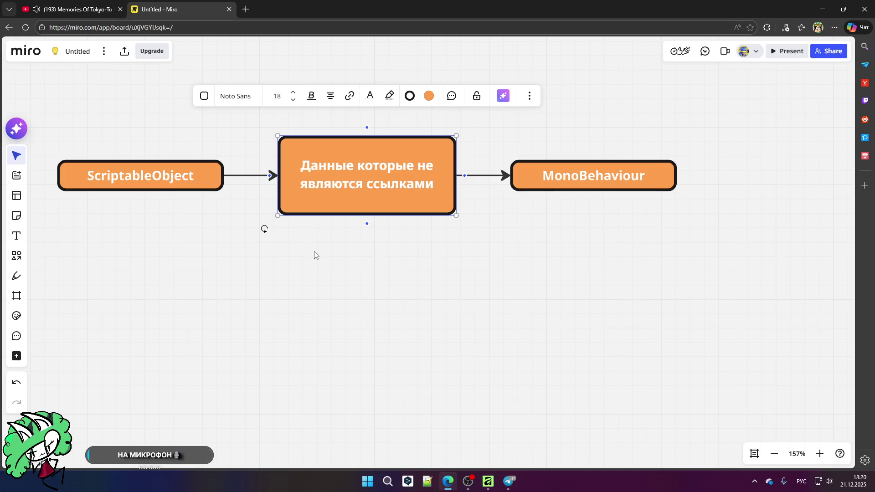
{"action": "type", "text": ", не "}
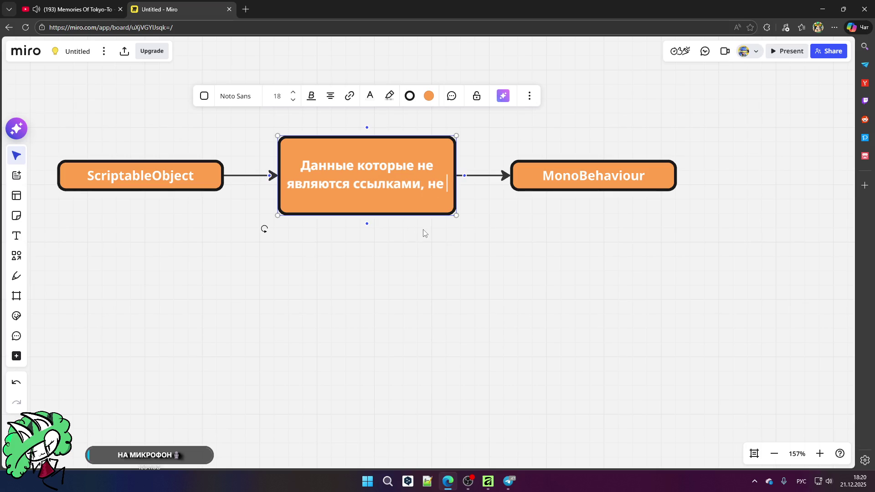
{"action": "type", "text": "считая префабов"}
{"action": "key", "text": "BackSpace"}
{"action": "key", "text": "BackSpace"}
{"action": "key", "text": "BackSpace"}
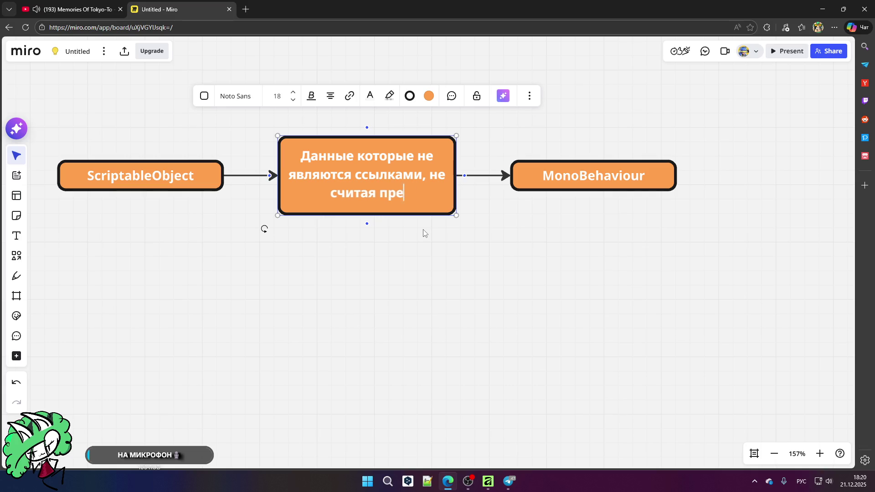
{"action": "type", "text": "динамиче"}
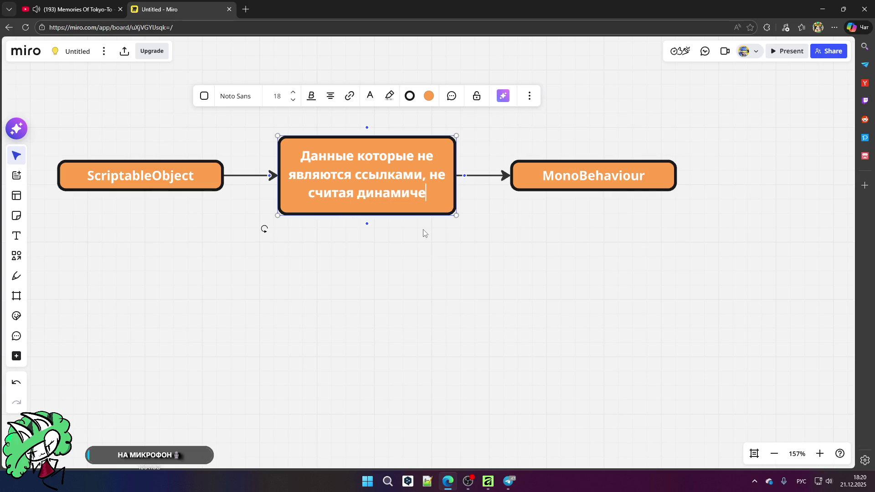
{"action": "type", "text": "ских префабов"}
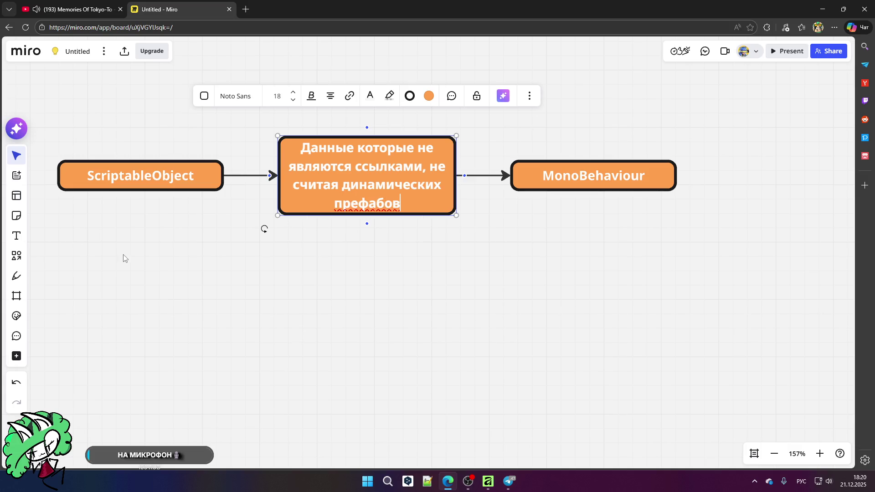
{"action": "left_click", "coordinate": [288, 256]}
- Duplicate the ScriptableObject box and place the copy directly below it
{"action": "left_click", "coordinate": [179, 181]}
{"action": "key", "text": "ctrl+d"}
{"action": "mouse_move", "coordinate": [191, 199]}
{"action": "left_mouse_down"}
{"action": "mouse_move", "coordinate": [110, 243]}
{"action": "mouse_move", "coordinate": [130, 277]}
{"action": "left_mouse_up"}
{"action": "double_click", "coordinate": [129, 277]}
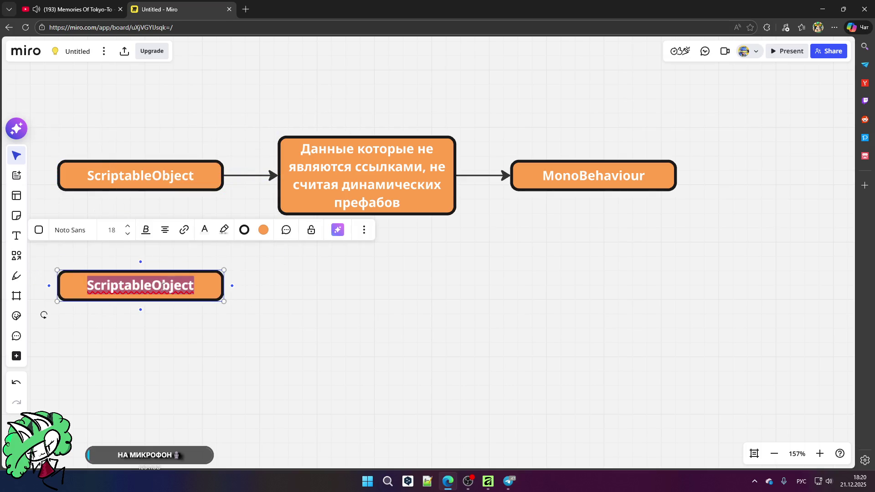
{"action": "left_click", "coordinate": [543, 239]}
{"action": "left_click", "coordinate": [564, 179]}
{"action": "scroll", "coordinate": [565, 179], "scroll_direction": "up", "scroll_amount": 2}
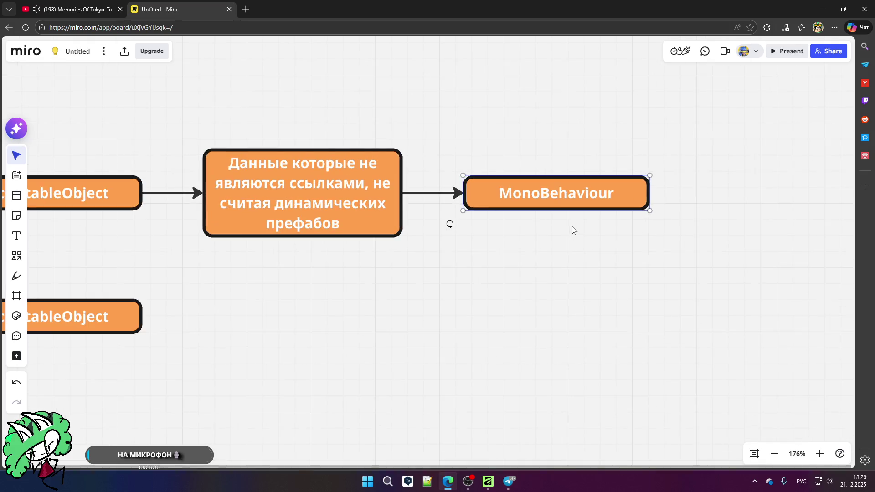
- Duplicate the MonoBehaviour box and place the copy just above it
{"action": "key", "text": "ctrl+d"}
{"action": "left_click_drag", "start_coordinate": [545, 200], "coordinate": [553, 158]}
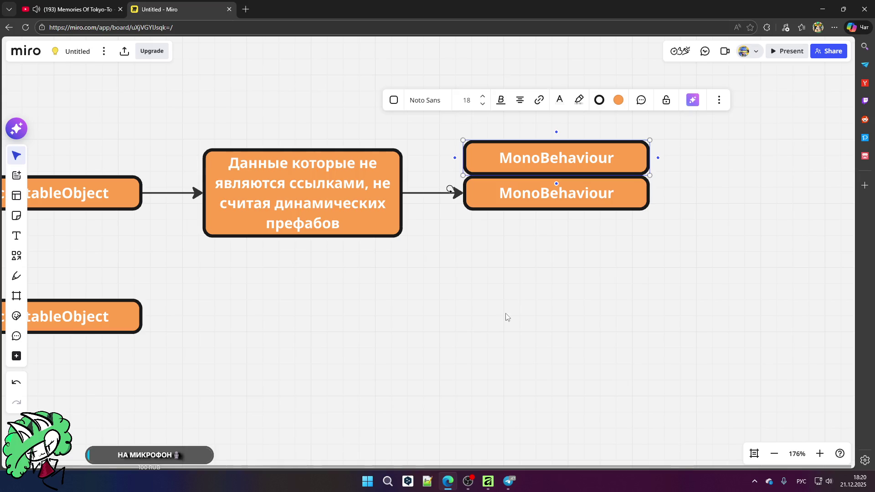
{"action": "scroll", "coordinate": [579, 145], "scroll_direction": "up", "scroll_amount": 2}
{"action": "double_click", "coordinate": [622, 161]}
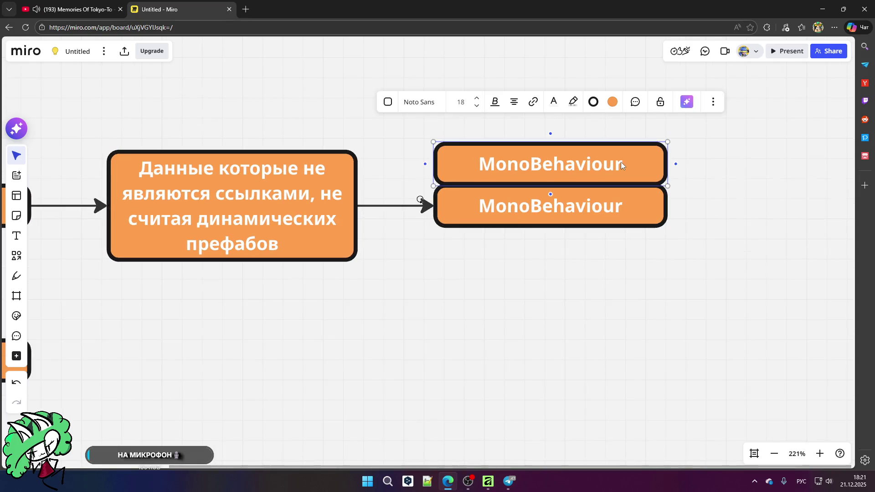
{"action": "key", "text": "Escape"}
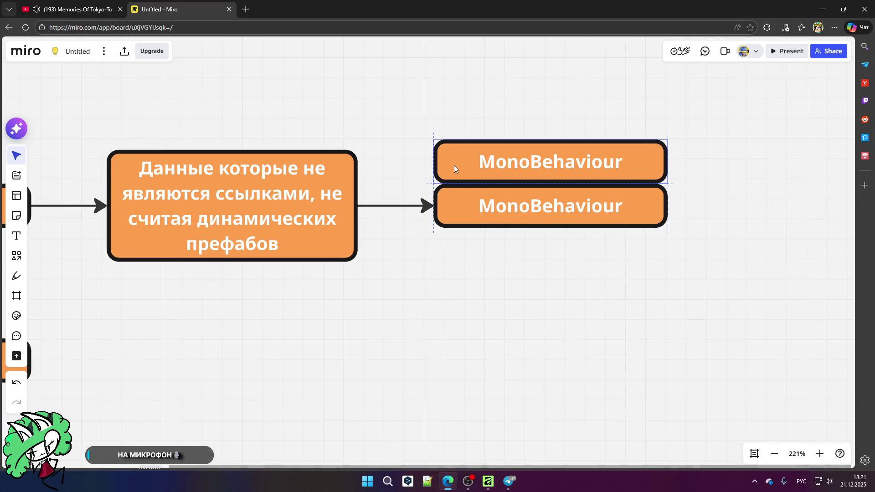
- Relabel the copy 'Reference', make it narrower, position it above MonoBehaviour, then duplicate it
{"action": "double_click", "coordinate": [582, 161]}
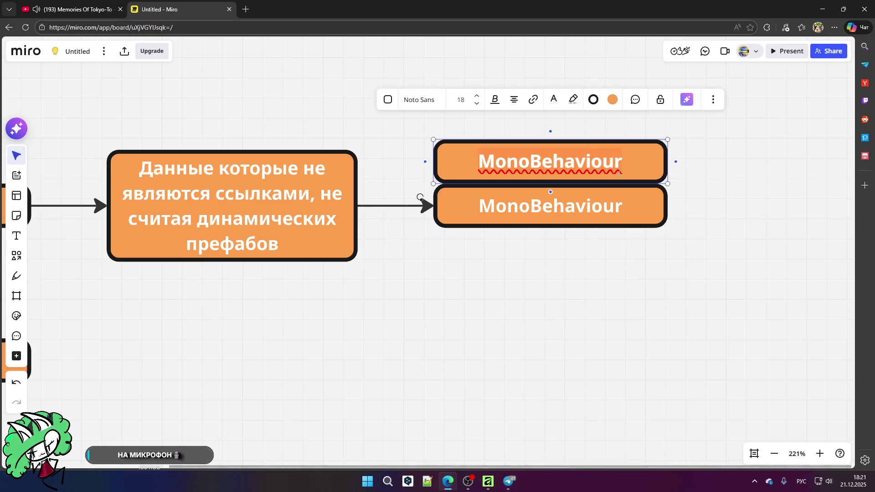
{"action": "left_click_drag", "start_coordinate": [623, 159], "coordinate": [476, 161]}
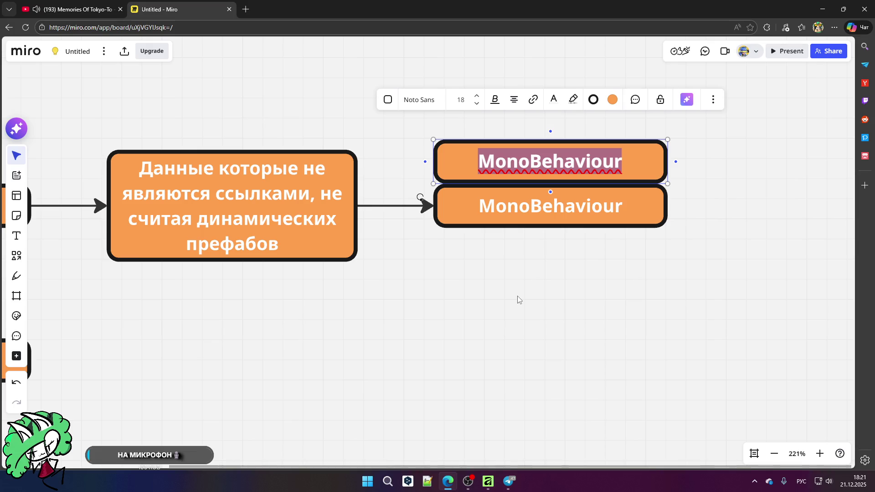
{"action": "key", "text": "BackSpace"}
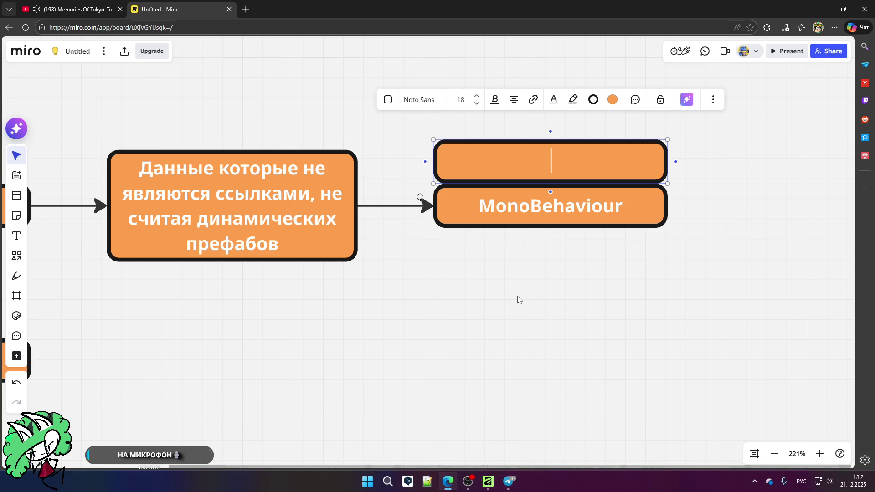
{"action": "type", "text": "Шт"}
{"action": "key", "text": "BackSpace"}
{"action": "key", "text": "BackSpace"}
{"action": "key", "text": "alt+shift"}
{"action": "type", "text": "Reference"}
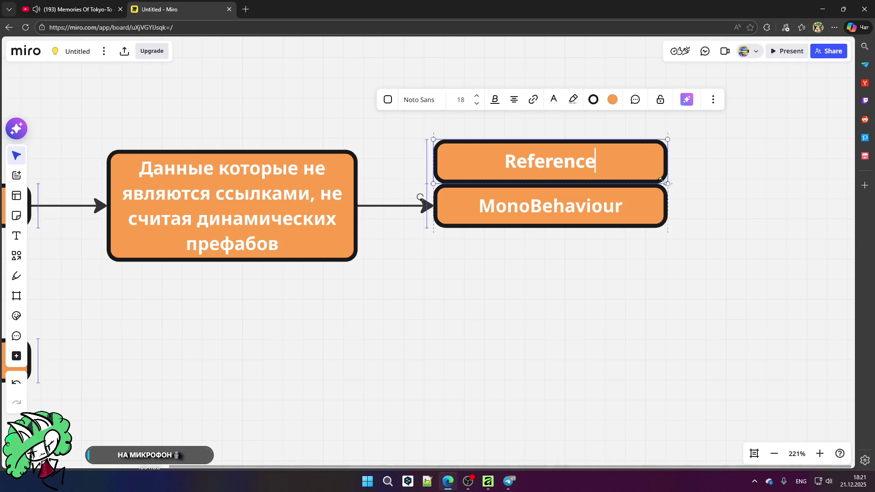
{"action": "left_click_drag", "start_coordinate": [659, 182], "coordinate": [634, 173]}
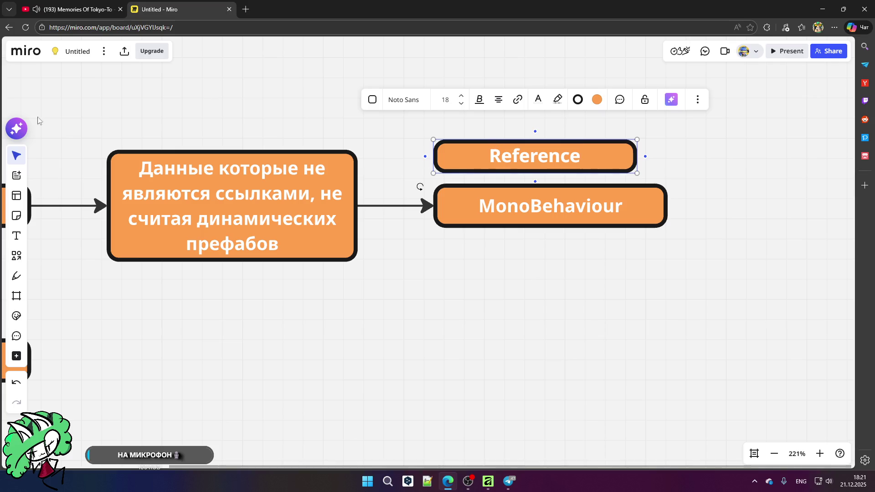
{"action": "mouse_move", "coordinate": [480, 160]}
{"action": "left_mouse_down"}
{"action": "mouse_move", "coordinate": [474, 105]}
{"action": "mouse_move", "coordinate": [516, 147]}
{"action": "mouse_move", "coordinate": [534, 141]}
{"action": "left_mouse_up"}
{"action": "key", "text": "ctrl+d"}
- Relabel the copied box as 'Out-data'
{"action": "double_click", "coordinate": [567, 145]}
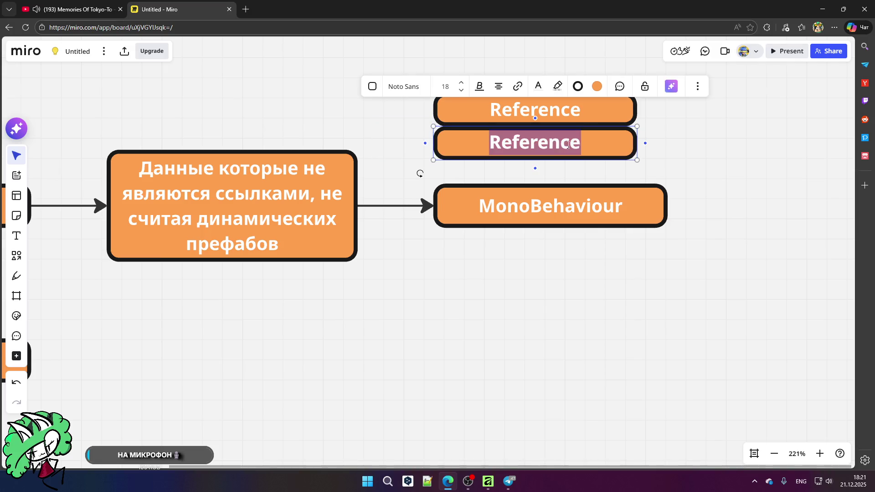
{"action": "type", "text": "Out-"}
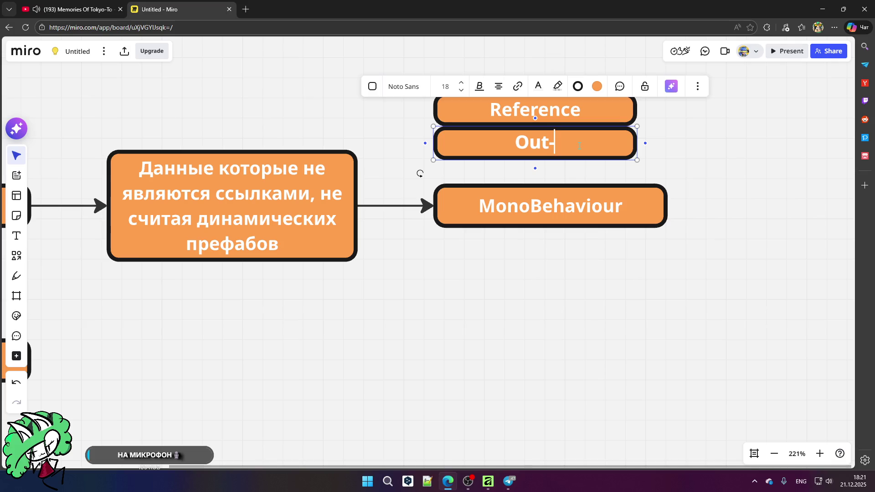
{"action": "type", "text": "data"}
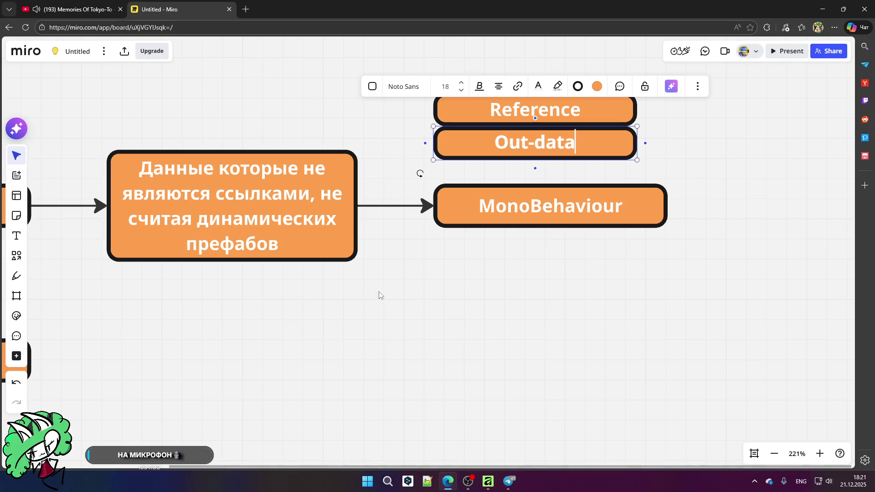
{"action": "left_click", "coordinate": [456, 268]}
- Reattach the arrow from Данные to end at Out-data and make it an elbowed connector
{"action": "scroll", "coordinate": [456, 268], "scroll_direction": "down", "scroll_amount": 2}
{"action": "scroll", "coordinate": [456, 268], "scroll_direction": "down", "scroll_amount": 3}
{"action": "scroll", "coordinate": [251, 311], "scroll_direction": "down", "scroll_amount": 3}
{"action": "left_click", "coordinate": [160, 248]}
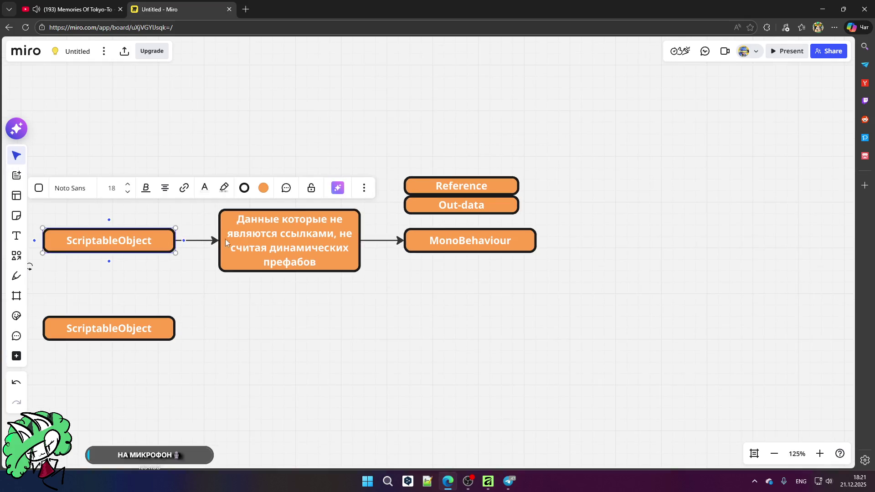
{"action": "left_click", "coordinate": [370, 241]}
{"action": "mouse_move", "coordinate": [404, 241]}
{"action": "left_mouse_down"}
{"action": "mouse_move", "coordinate": [393, 210]}
{"action": "mouse_move", "coordinate": [403, 209]}
{"action": "left_mouse_up"}
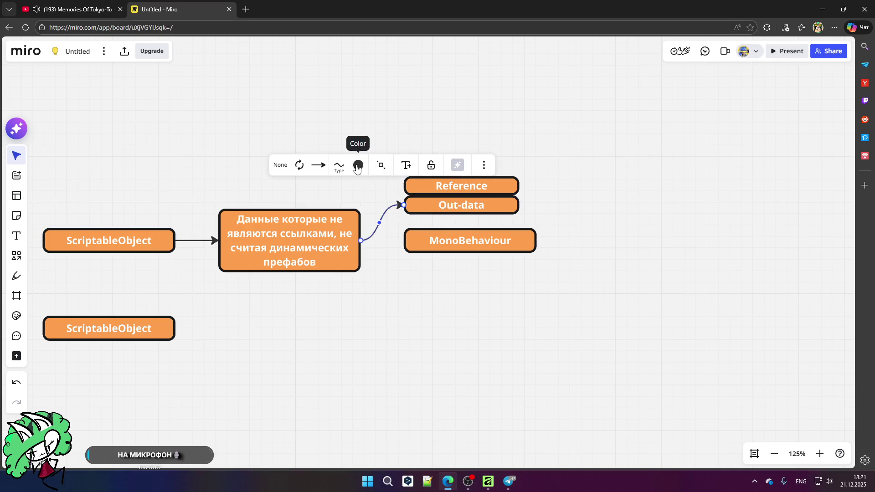
{"action": "left_click", "coordinate": [339, 165]}
{"action": "left_click", "coordinate": [352, 219]}
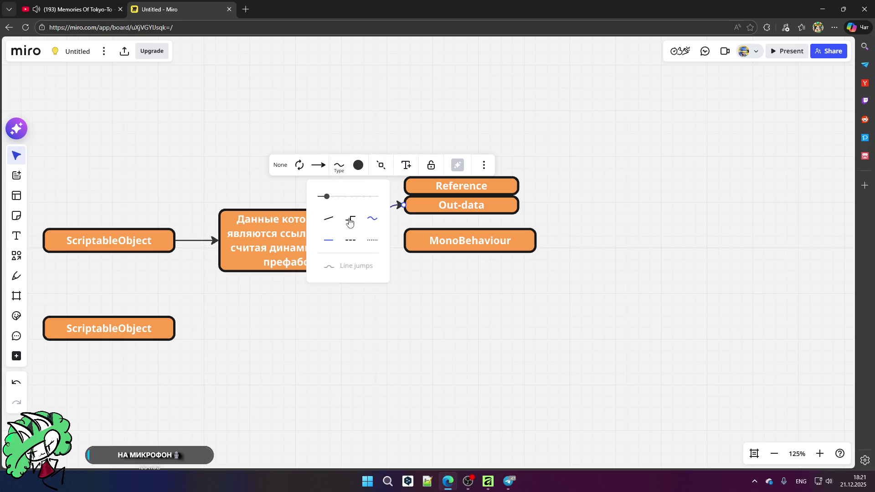
{"action": "left_click", "coordinate": [480, 309]}
- Draw a new connector from the Reference box down to MonoBehaviour
{"action": "scroll", "coordinate": [388, 214], "scroll_direction": "up", "scroll_amount": 3}
{"action": "left_click", "coordinate": [496, 180]}
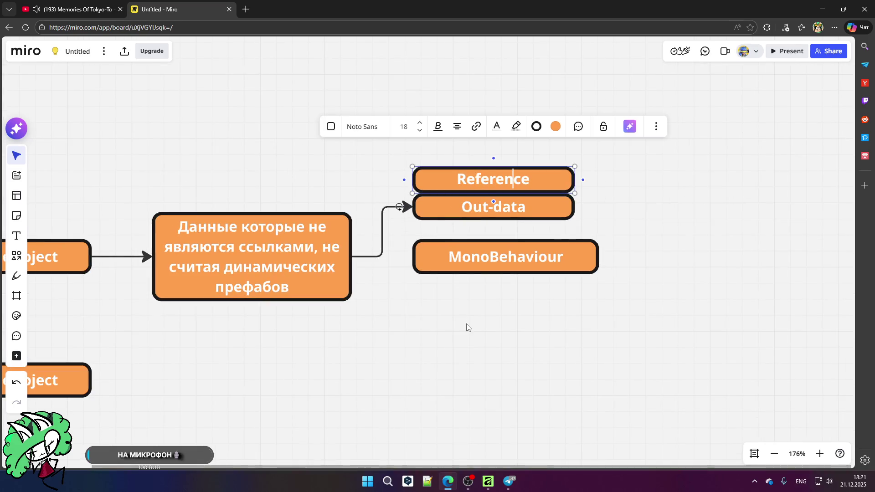
{"action": "left_click", "coordinate": [467, 326]}
{"action": "scroll", "coordinate": [428, 208], "scroll_direction": "down", "scroll_amount": 3}
{"action": "scroll", "coordinate": [460, 185], "scroll_direction": "up", "scroll_amount": 1}
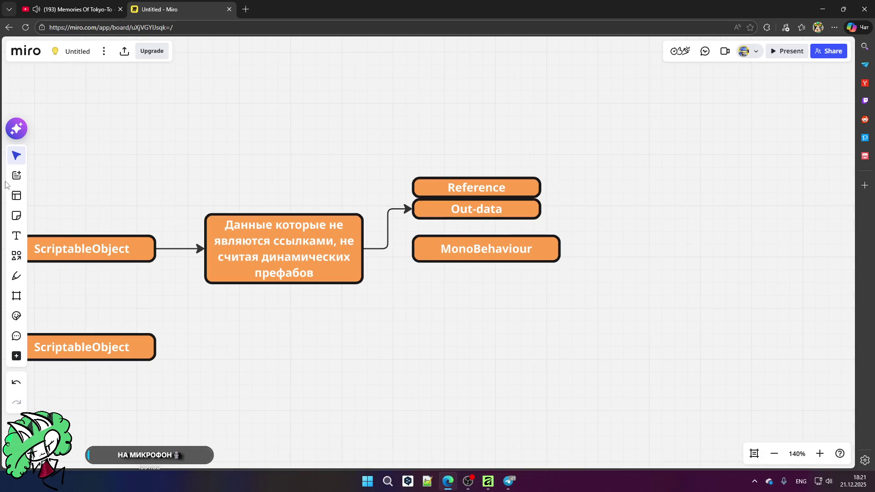
{"action": "scroll", "coordinate": [611, 167], "scroll_direction": "up", "scroll_amount": 3}
{"action": "left_click", "coordinate": [509, 190]}
{"action": "mouse_move", "coordinate": [521, 189]}
{"action": "left_mouse_down"}
{"action": "mouse_move", "coordinate": [564, 267]}
{"action": "mouse_move", "coordinate": [541, 314]}
{"action": "left_mouse_up"}
{"action": "left_click", "coordinate": [541, 313]}
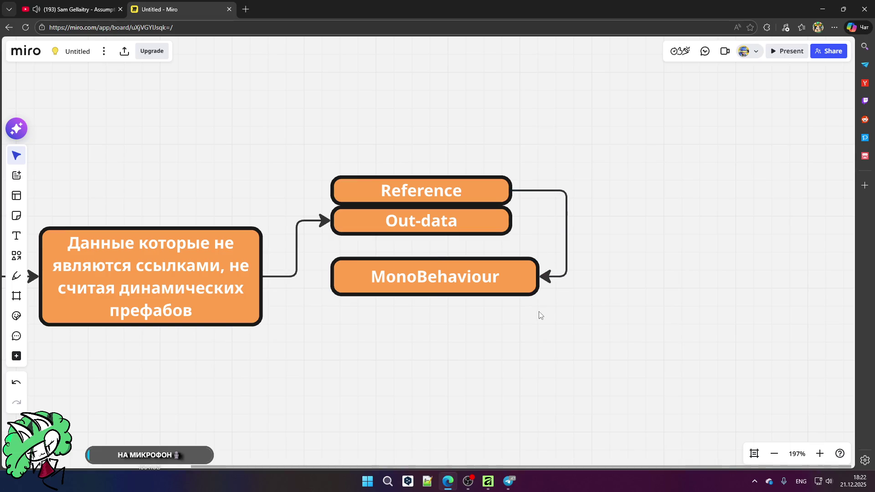
- Nudge Reference and Out-data upward and duplicate Out-data into the gap above MonoBehaviour
{"action": "scroll", "coordinate": [451, 212], "scroll_direction": "down", "scroll_amount": 1}
{"action": "scroll", "coordinate": [387, 166], "scroll_direction": "down", "scroll_amount": 5}
{"action": "scroll", "coordinate": [400, 184], "scroll_direction": "up", "scroll_amount": 3}
{"action": "left_click", "coordinate": [390, 164]}
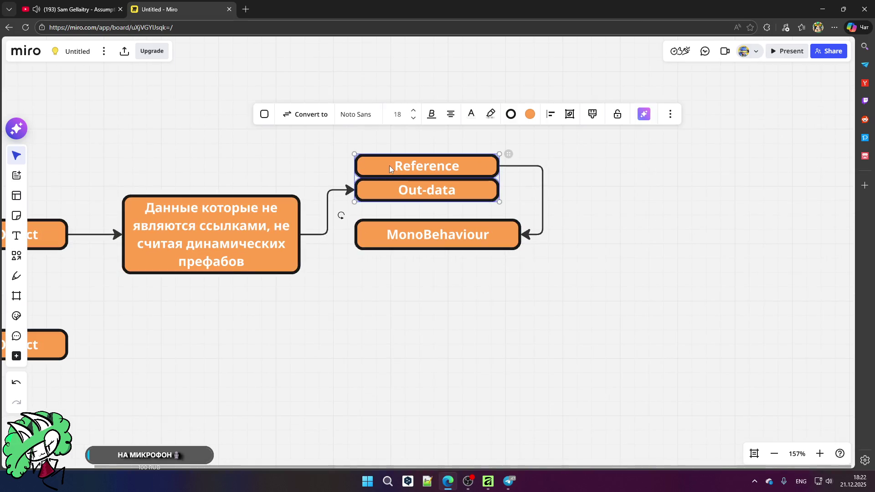
{"action": "left_click_drag", "start_coordinate": [391, 163], "coordinate": [390, 156]}
{"action": "left_click", "coordinate": [392, 260]}
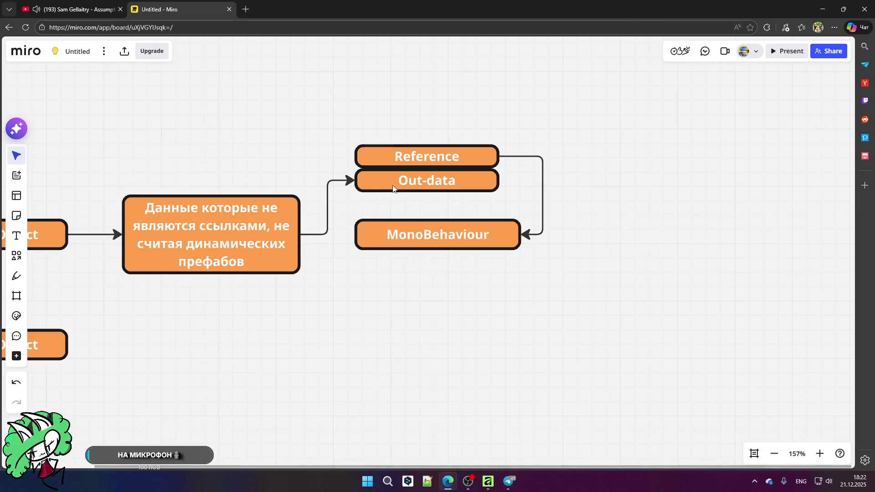
{"action": "left_click", "coordinate": [416, 190]}
{"action": "mouse_move", "coordinate": [416, 191]}
{"action": "left_mouse_down"}
{"action": "mouse_move", "coordinate": [409, 184]}
{"action": "mouse_move", "coordinate": [422, 201]}
{"action": "mouse_move", "coordinate": [398, 205]}
{"action": "left_mouse_up"}
- Change the duplicate's label from Out-data to 'In-data'
{"action": "double_click", "coordinate": [449, 206]}
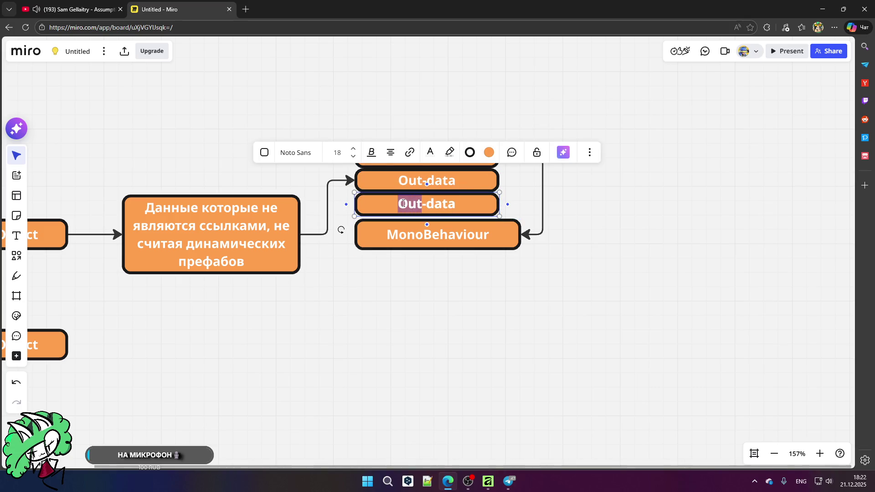
{"action": "scroll", "coordinate": [409, 238], "scroll_direction": "down", "scroll_amount": 2}
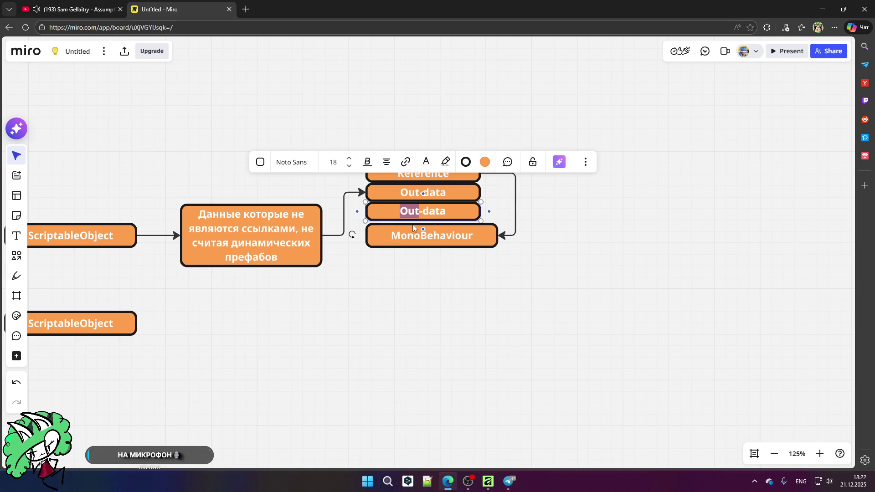
{"action": "scroll", "coordinate": [412, 276], "scroll_direction": "up", "scroll_amount": 2}
{"action": "scroll", "coordinate": [424, 276], "scroll_direction": "up", "scroll_amount": 1}
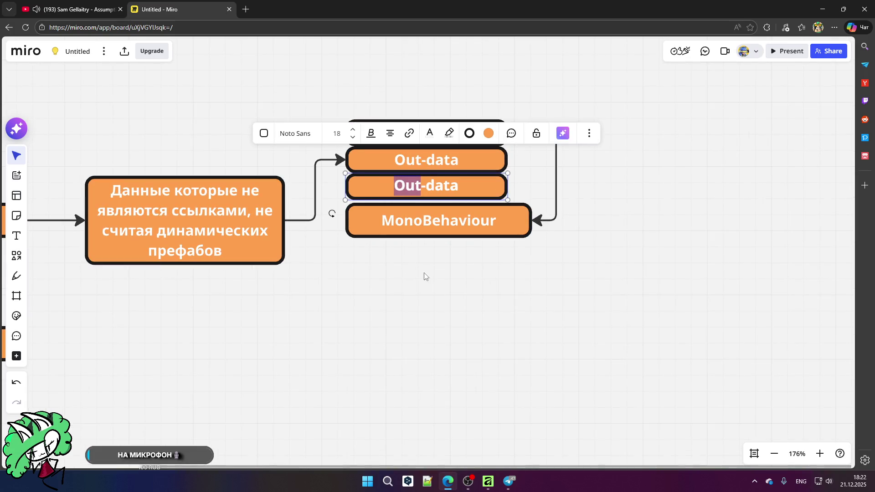
{"action": "type", "text": "In"}
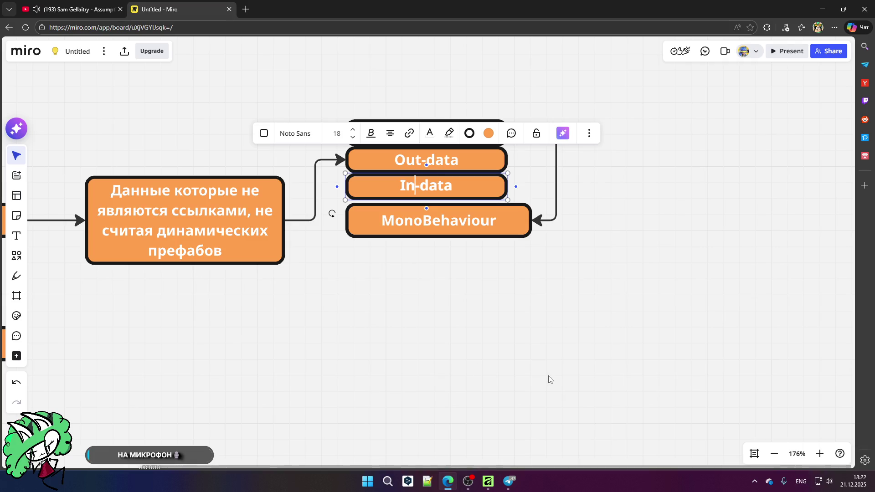
{"action": "left_click", "coordinate": [431, 328]}
- Draw arrows into MonoBehaviour from In-data and from Out-data's left side
{"action": "left_click", "coordinate": [496, 195]}
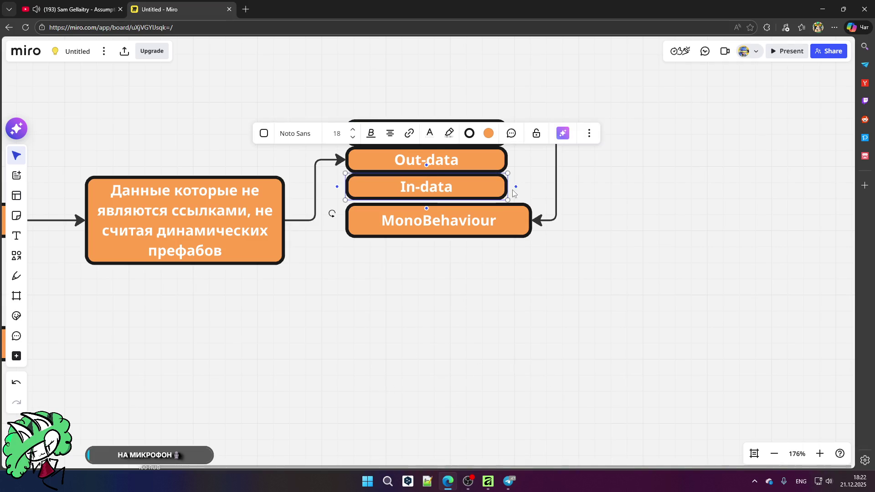
{"action": "mouse_move", "coordinate": [515, 186]}
{"action": "left_mouse_down"}
{"action": "mouse_move", "coordinate": [558, 188]}
{"action": "mouse_move", "coordinate": [537, 223]}
{"action": "left_mouse_up"}
{"action": "left_click", "coordinate": [564, 276]}
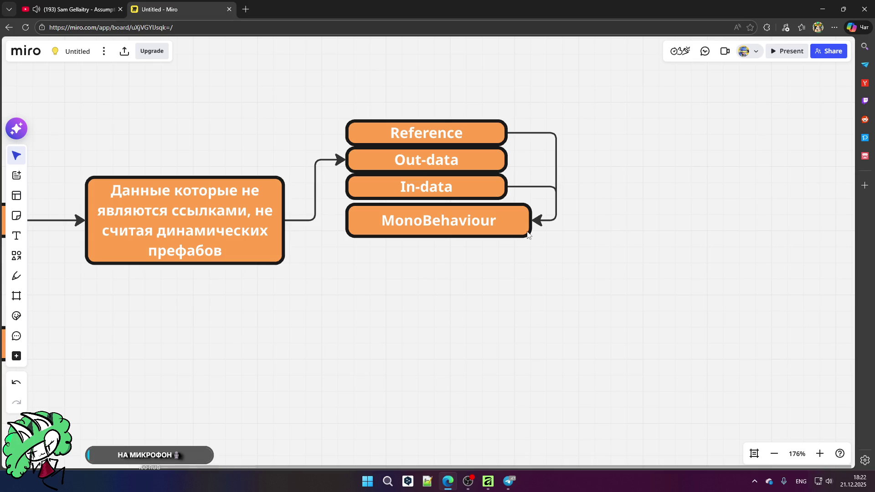
{"action": "left_click", "coordinate": [491, 168]}
{"action": "left_click", "coordinate": [499, 276]}
{"action": "left_click", "coordinate": [502, 165]}
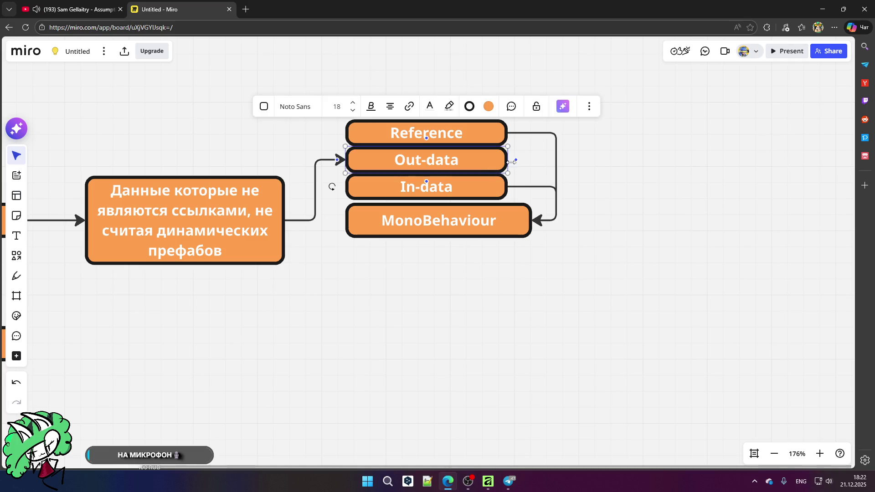
{"action": "mouse_move", "coordinate": [513, 165]}
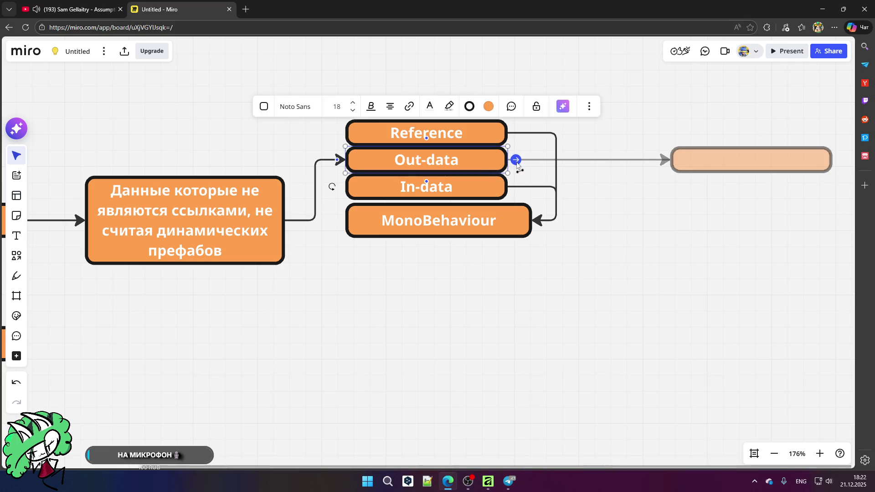
{"action": "left_click", "coordinate": [419, 290]}
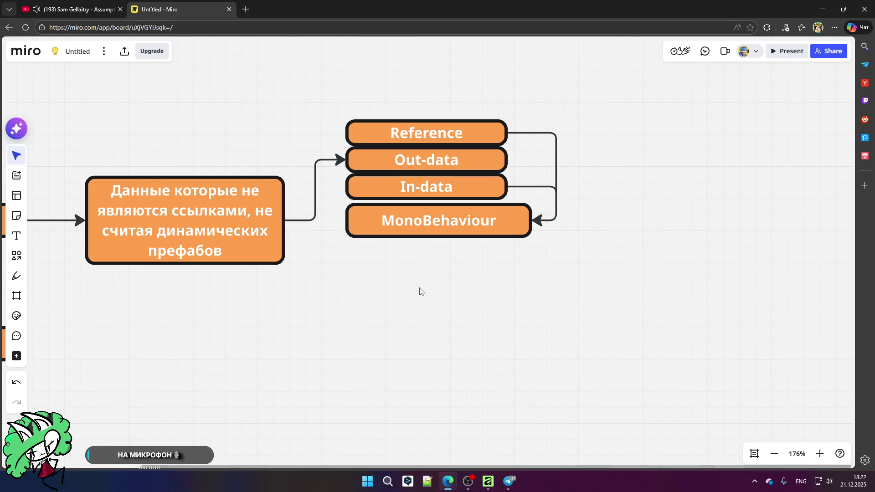
{"action": "left_click", "coordinate": [351, 163]}
{"action": "mouse_move", "coordinate": [346, 160]}
{"action": "left_mouse_down"}
{"action": "mouse_move", "coordinate": [338, 161]}
{"action": "mouse_move", "coordinate": [346, 221]}
{"action": "left_mouse_up"}
{"action": "left_click", "coordinate": [339, 296]}
{"action": "scroll", "coordinate": [121, 217], "scroll_direction": "down", "scroll_amount": 3}
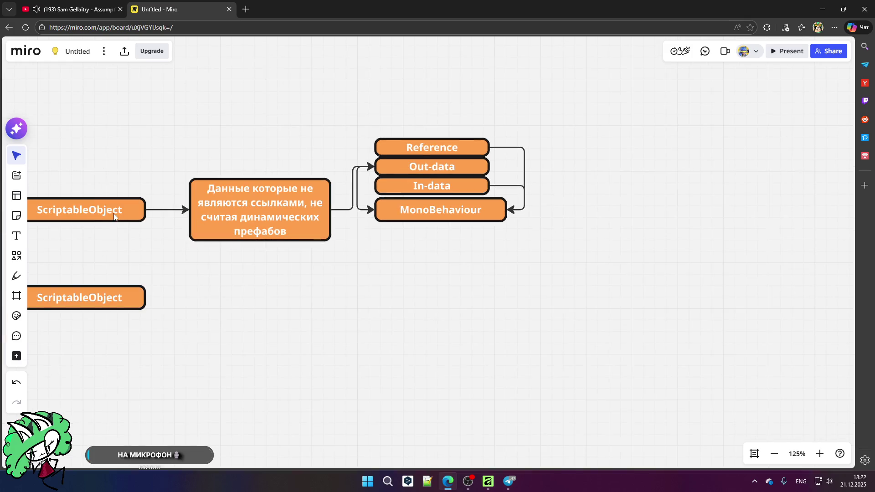
- Rename the lower ScriptableObject box to 'Data'
{"action": "scroll", "coordinate": [161, 197], "scroll_direction": "down", "scroll_amount": 2}
{"action": "scroll", "coordinate": [161, 196], "scroll_direction": "up", "scroll_amount": 2}
{"action": "left_click", "coordinate": [147, 316]}
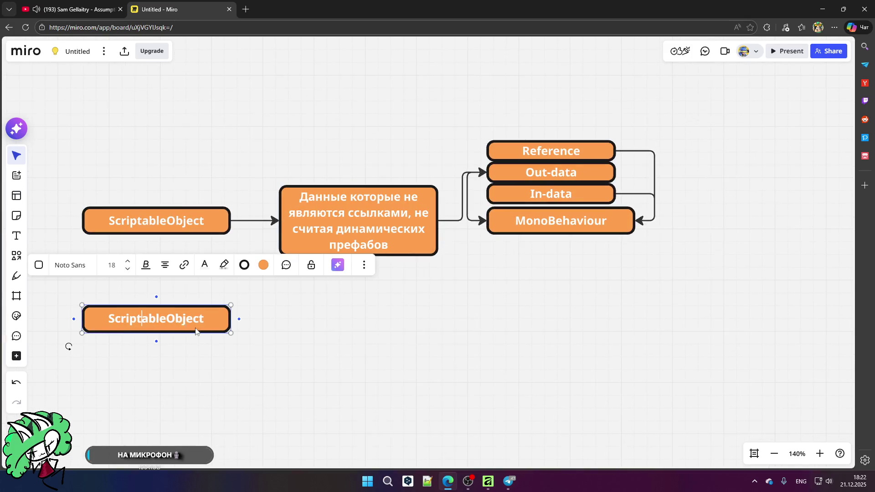
{"action": "double_click", "coordinate": [148, 316]}
{"action": "type", "text": "Data"}
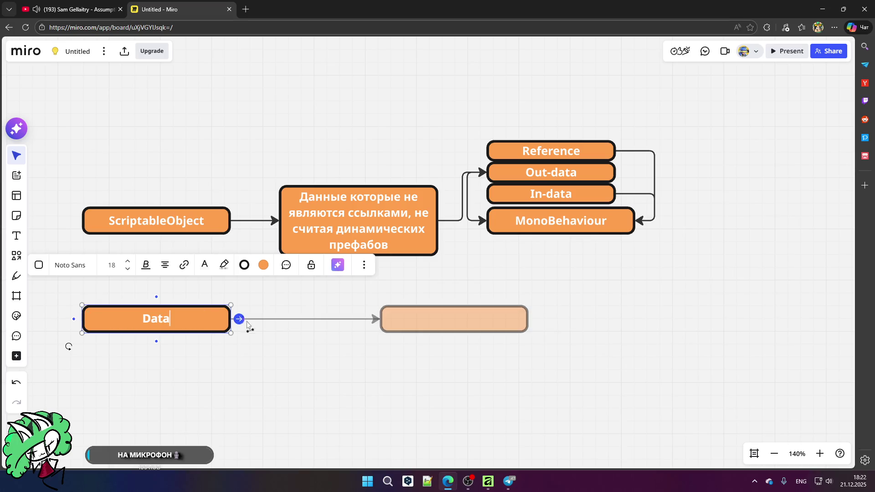
{"action": "left_click", "coordinate": [275, 370]}
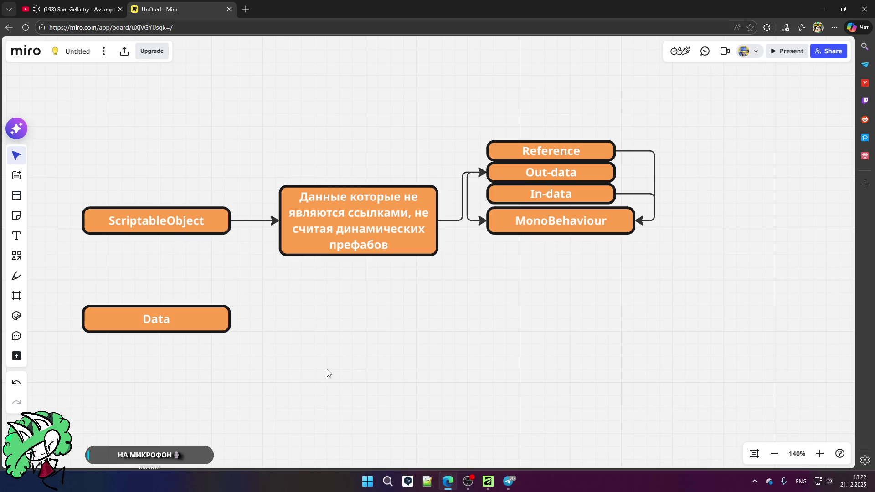
- Place a duplicate of the Data box up and to the left
{"action": "scroll", "coordinate": [272, 365], "scroll_direction": "down", "scroll_amount": 3}
{"action": "scroll", "coordinate": [110, 312], "scroll_direction": "up", "scroll_amount": 5}
{"action": "left_click", "coordinate": [425, 272]}
{"action": "mouse_move", "coordinate": [425, 272]}
{"action": "left_mouse_down"}
{"action": "mouse_move", "coordinate": [187, 226]}
{"action": "mouse_move", "coordinate": [196, 228]}
{"action": "left_mouse_up"}
- Replace the copied box's text with 'JSON'
{"action": "double_click", "coordinate": [251, 229]}
{"action": "key", "text": "BackSpace"}
{"action": "key", "text": "BackSpace"}
{"action": "key", "text": "BackSpace"}
{"action": "type", "text": "JSON"}
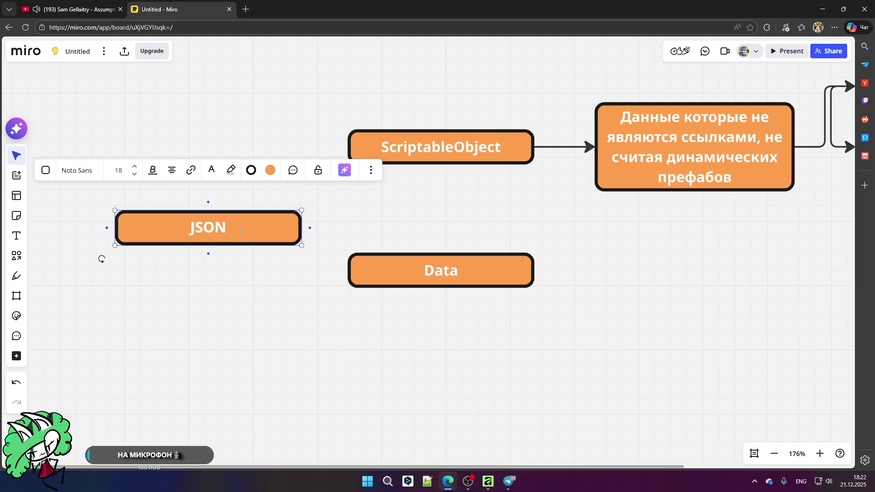
{"action": "left_click", "coordinate": [247, 304]}
- Draw an arrow from the JSON box to the Data box
{"action": "left_click", "coordinate": [289, 228]}
{"action": "left_click_drag", "start_coordinate": [301, 228], "coordinate": [348, 271]}
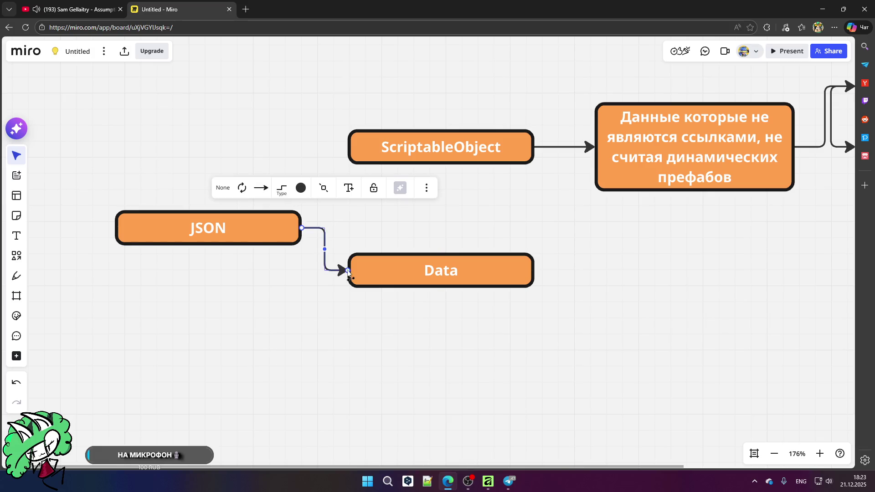
{"action": "left_click", "coordinate": [228, 263]}
- Try a copy of JSON below it, then undo the extra copy
{"action": "left_click", "coordinate": [232, 242]}
{"action": "left_click", "coordinate": [237, 282]}
{"action": "left_click", "coordinate": [238, 241]}
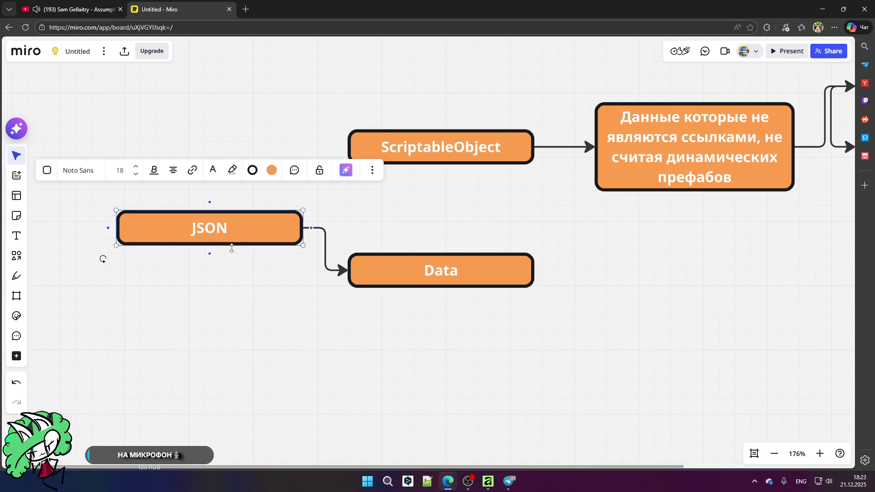
{"action": "left_click", "coordinate": [248, 275]}
{"action": "left_click", "coordinate": [233, 232]}
{"action": "mouse_move", "coordinate": [243, 235]}
{"action": "left_mouse_down"}
{"action": "mouse_move", "coordinate": [277, 249]}
{"action": "mouse_move", "coordinate": [265, 290]}
{"action": "mouse_move", "coordinate": [211, 279]}
{"action": "left_mouse_up"}
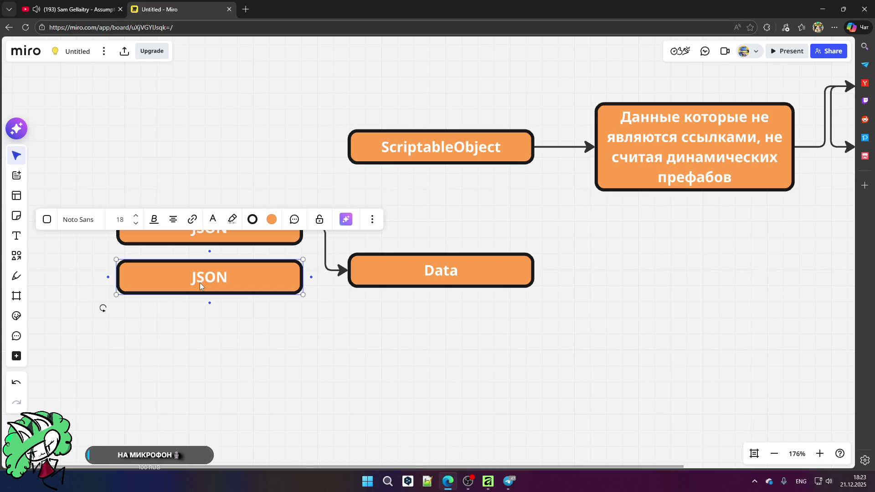
{"action": "key", "text": "ctrl+z"}
{"action": "left_click", "coordinate": [231, 275]}
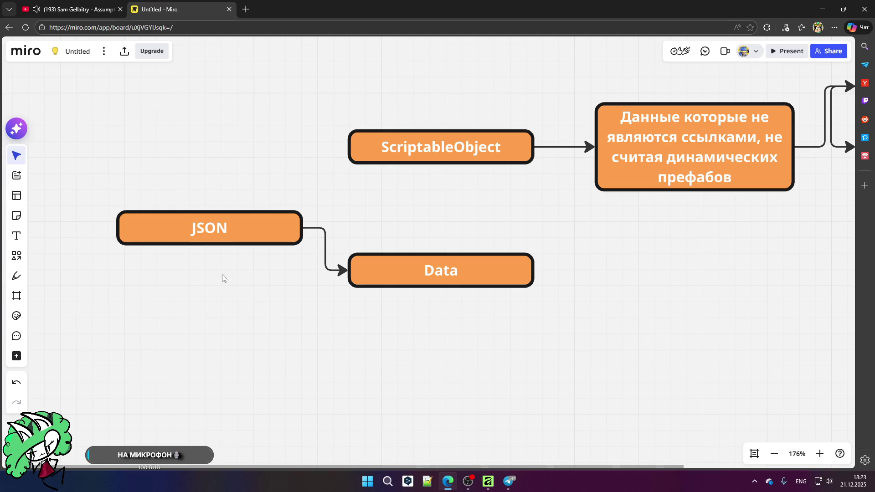
- Move the JSON box down level with Data so the connecting arrow runs straight
{"action": "scroll", "coordinate": [218, 260], "scroll_direction": "down", "scroll_amount": 5}
{"action": "scroll", "coordinate": [577, 153], "scroll_direction": "up", "scroll_amount": 8}
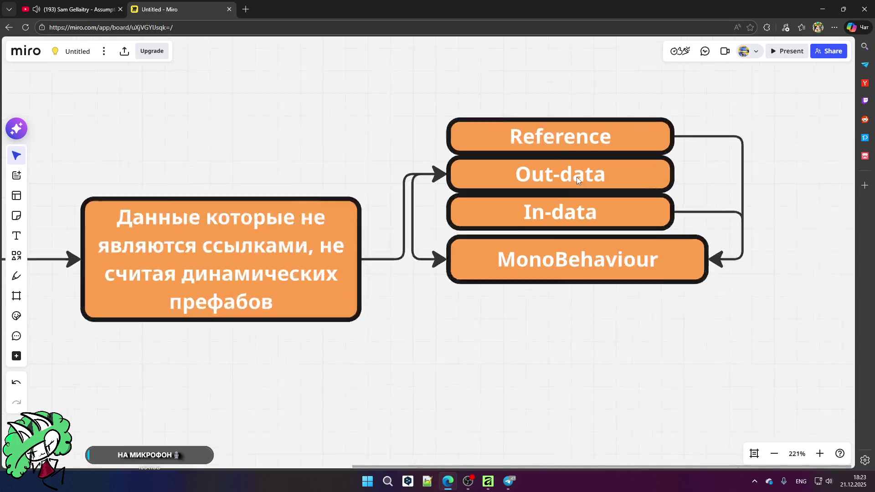
{"action": "scroll", "coordinate": [576, 142], "scroll_direction": "down", "scroll_amount": 8}
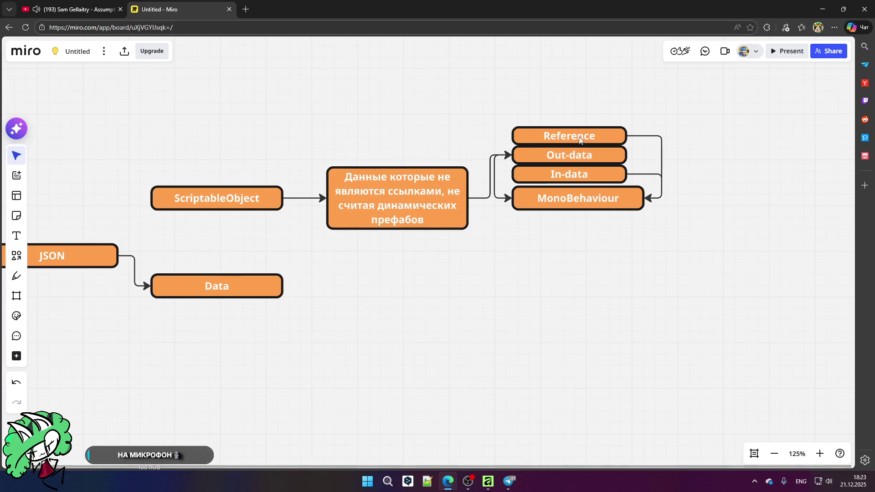
{"action": "scroll", "coordinate": [573, 142], "scroll_direction": "up", "scroll_amount": 6}
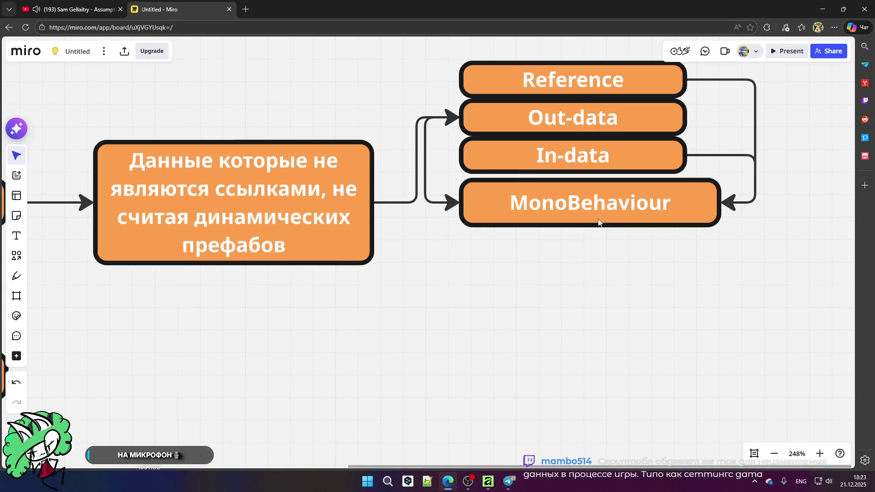
{"action": "scroll", "coordinate": [598, 222], "scroll_direction": "down", "scroll_amount": 6}
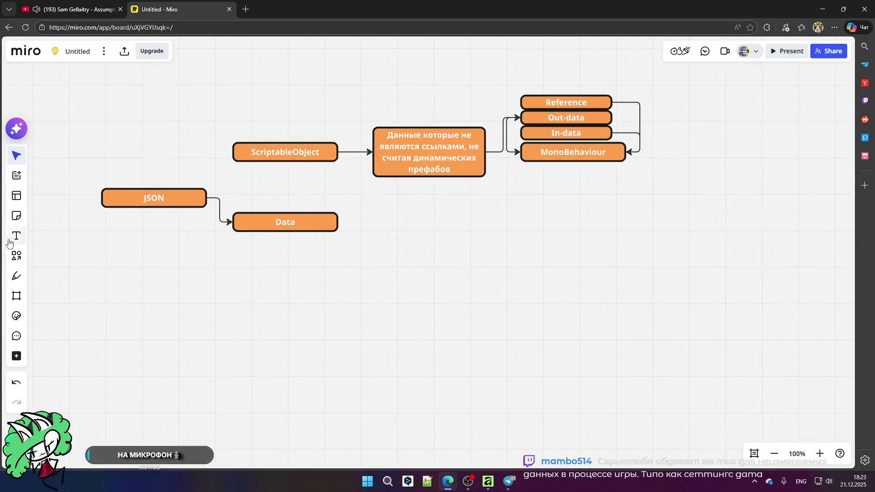
{"action": "left_click_drag", "start_coordinate": [217, 196], "coordinate": [208, 227]}
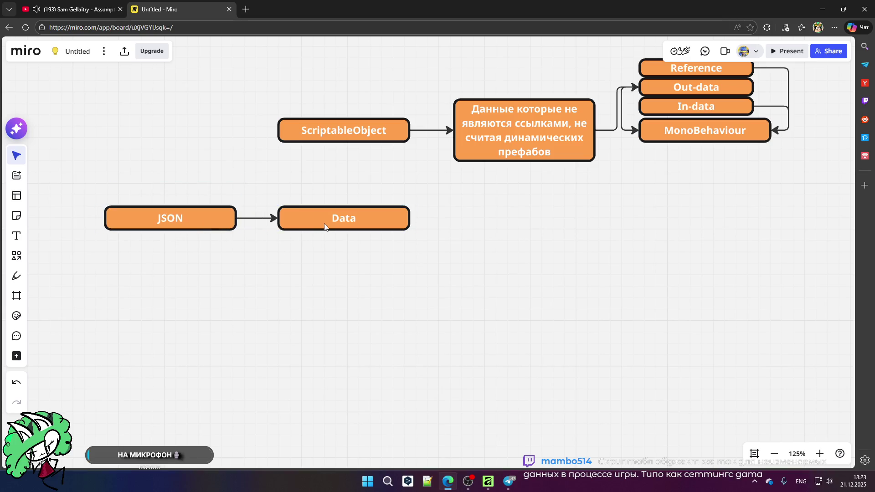
{"action": "scroll", "coordinate": [354, 228], "scroll_direction": "down", "scroll_amount": 4}
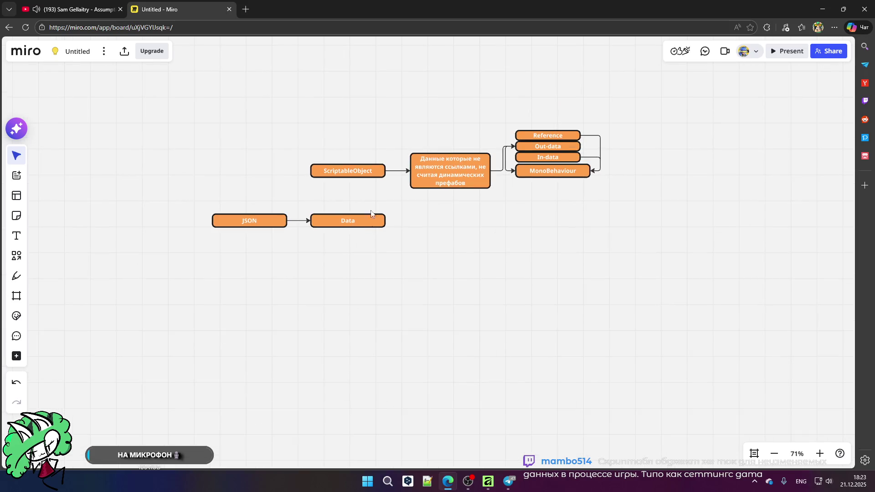
{"action": "scroll", "coordinate": [347, 159], "scroll_direction": "up", "scroll_amount": 4}
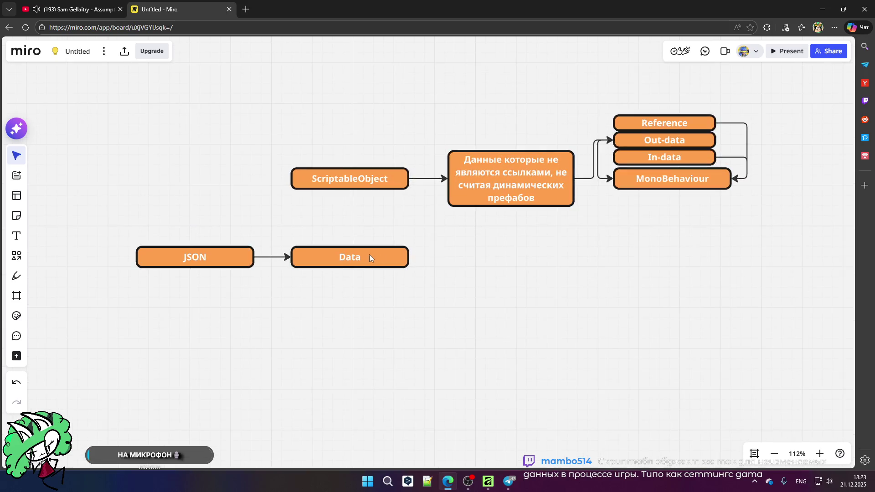
{"action": "left_click", "coordinate": [322, 257]}
- Copy the Data box below the original and label it 'Interfaces'
{"action": "key", "text": "ctrl+c"}
{"action": "key", "text": "ctrl+v"}
{"action": "left_click_drag", "start_coordinate": [340, 268], "coordinate": [343, 303]}
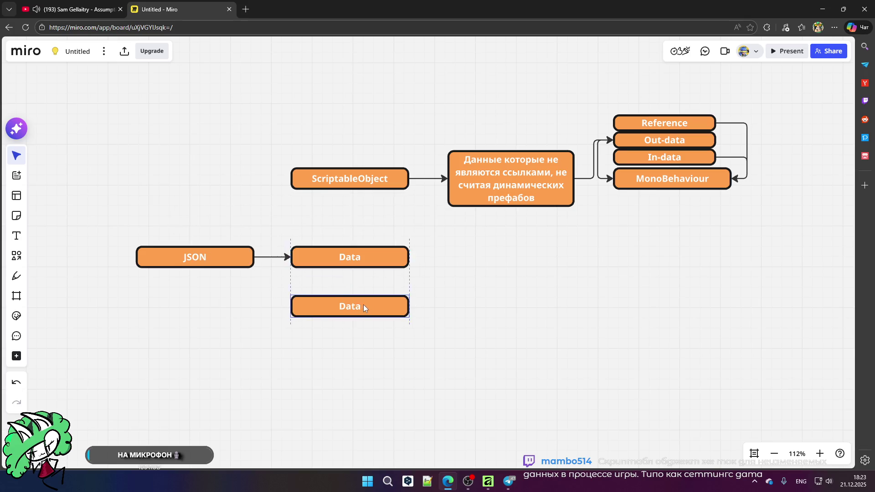
{"action": "double_click", "coordinate": [376, 301]}
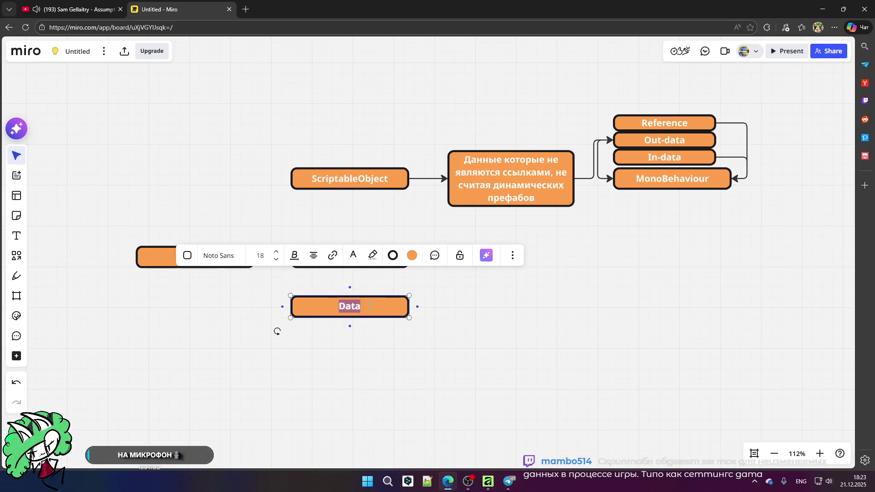
{"action": "type", "text": "Interf"}
{"action": "type", "text": "aces"}
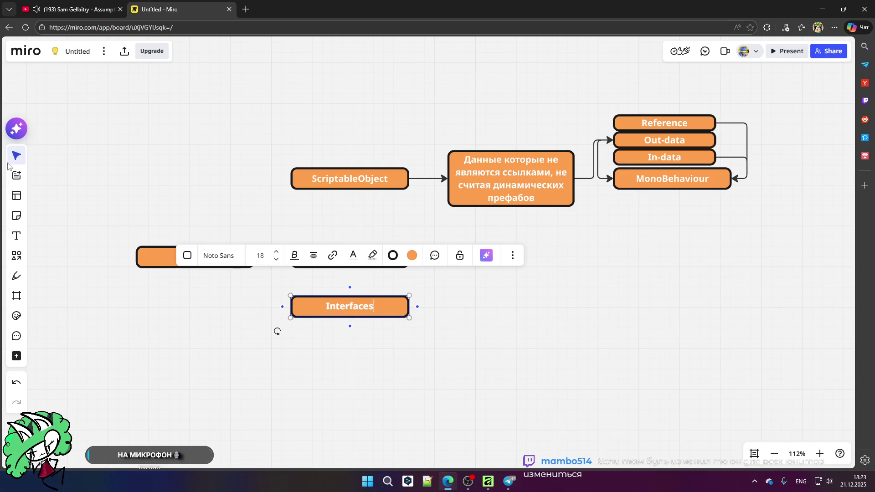
- Place a duplicate of the long Данные box to the right of Interfaces
{"action": "left_click", "coordinate": [240, 391]}
{"action": "left_click", "coordinate": [465, 203]}
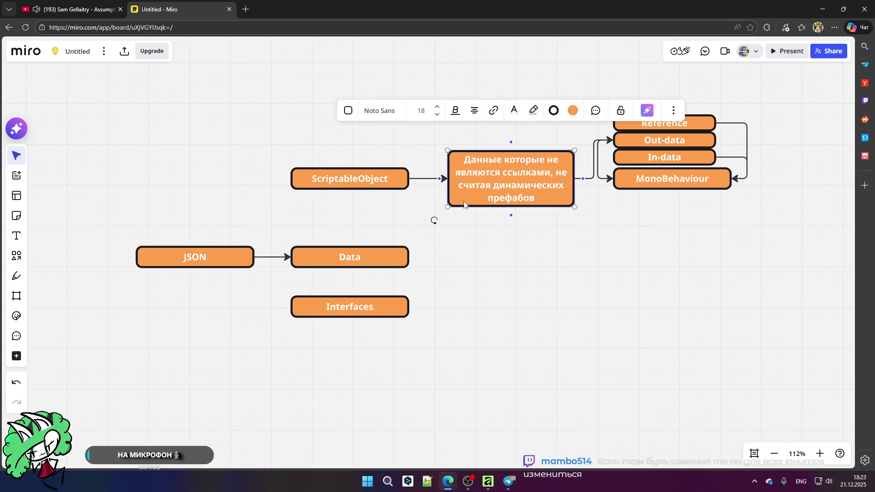
{"action": "mouse_move", "coordinate": [464, 203]}
{"action": "left_mouse_down"}
{"action": "mouse_move", "coordinate": [476, 193]}
{"action": "mouse_move", "coordinate": [538, 289]}
{"action": "mouse_move", "coordinate": [526, 307]}
{"action": "left_mouse_up"}
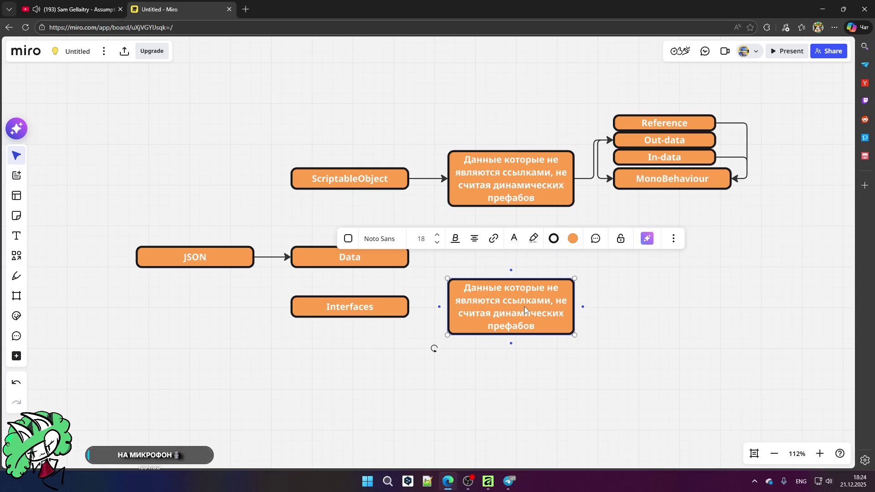
- Select all the text inside the copied Данные box beside Interfaces
{"action": "left_click", "coordinate": [453, 408]}
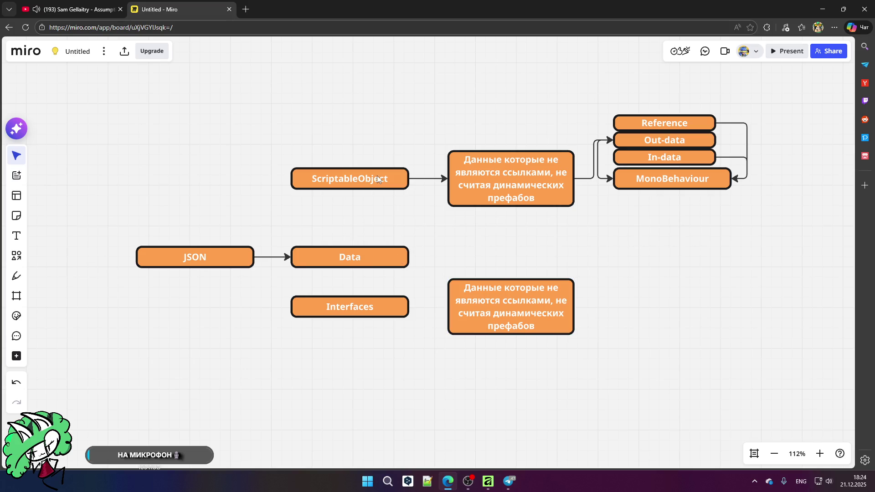
{"action": "scroll", "coordinate": [376, 176], "scroll_direction": "down", "scroll_amount": 3}
{"action": "scroll", "coordinate": [472, 269], "scroll_direction": "up", "scroll_amount": 3}
{"action": "left_click", "coordinate": [472, 269]}
{"action": "left_click", "coordinate": [472, 269]}
{"action": "key", "text": "ctrl+a"}
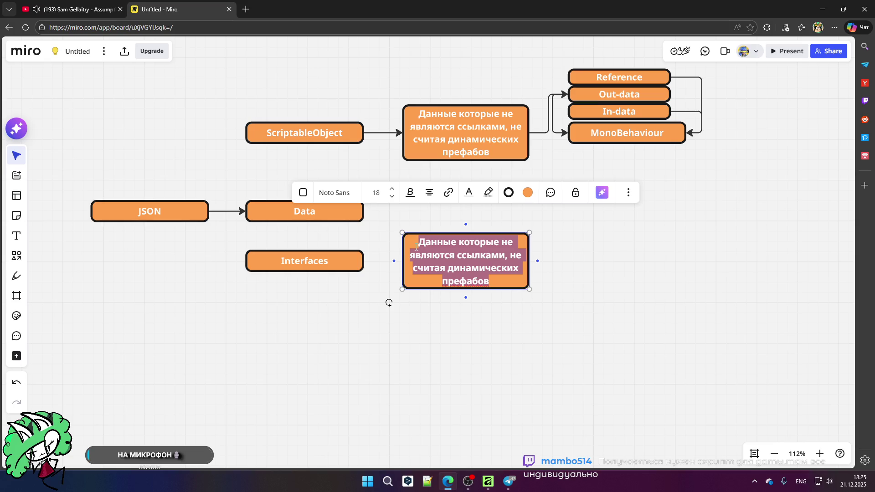
- Replace the box text with 'В ситуациях с множественной, одинаковой логикой' in Russian
{"action": "key", "text": "BackSpace"}
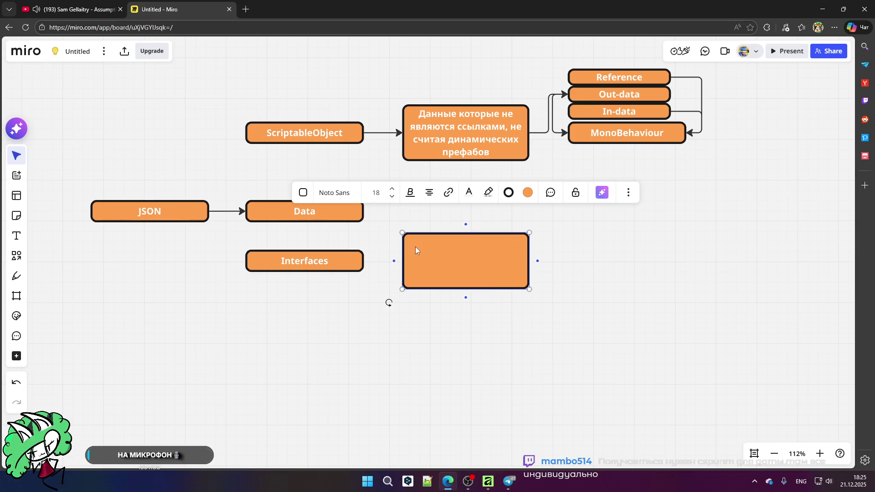
{"action": "type", "text": "D"}
{"action": "key", "text": "BackSpace"}
{"action": "key", "text": "alt+shift"}
{"action": "type", "text": "В ситу"}
{"action": "type", "text": "ациях с динамиче"}
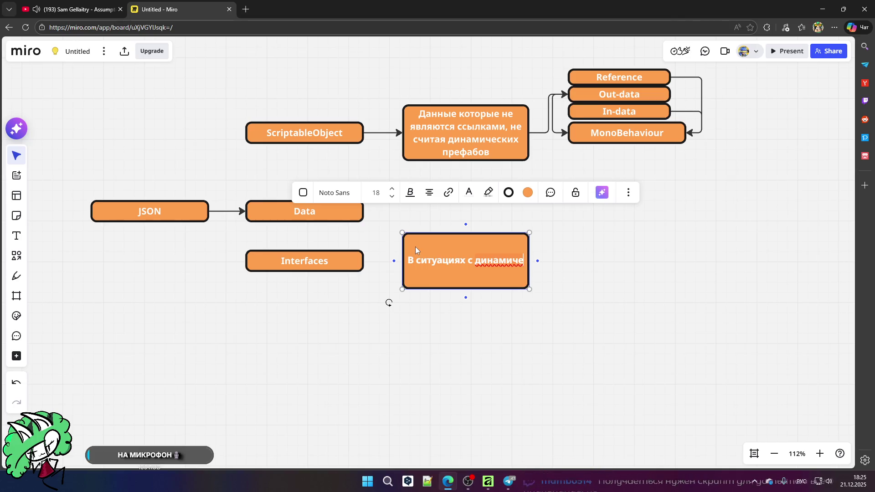
{"action": "key", "text": "BackSpace"}
{"action": "key", "text": "BackSpace"}
{"action": "key", "text": "BackSpace"}
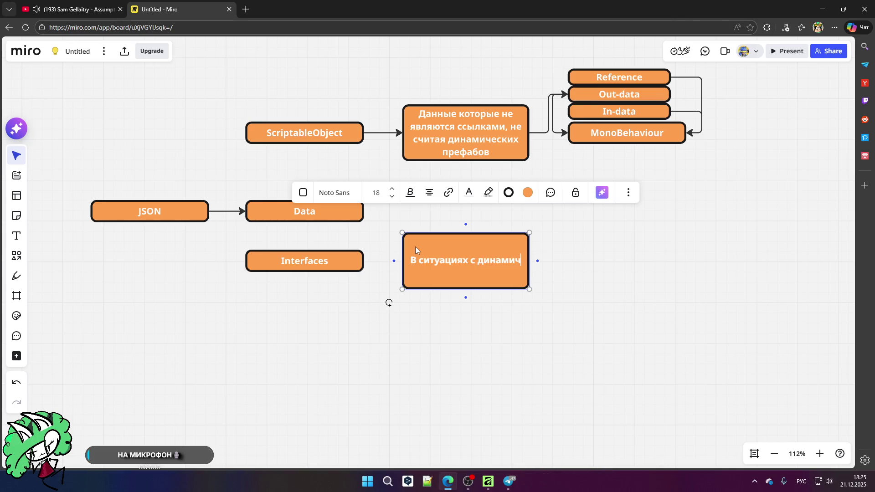
{"action": "type", "text": "мн"}
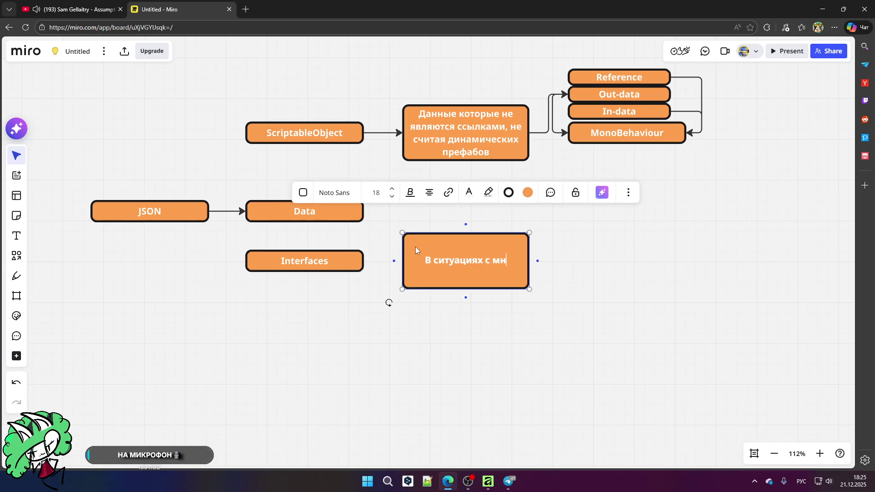
{"action": "type", "text": "ожественн"}
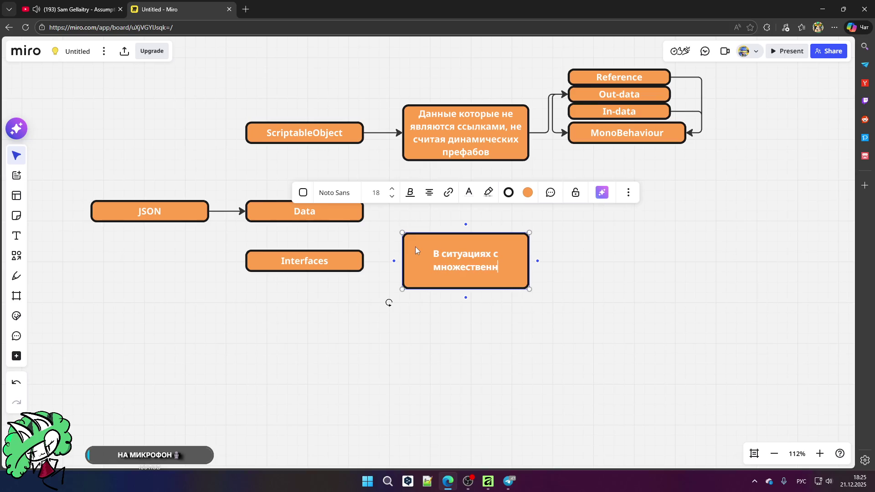
{"action": "type", "text": "ой, одина"}
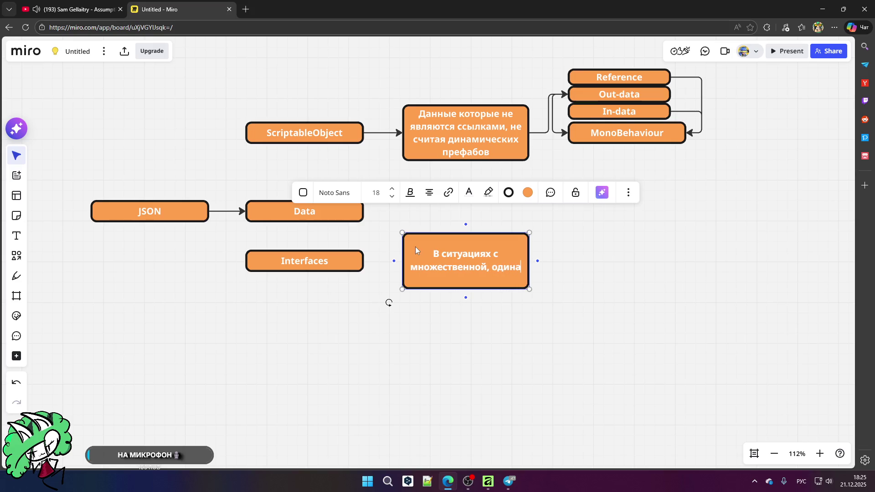
{"action": "type", "text": "ковой логикой"}
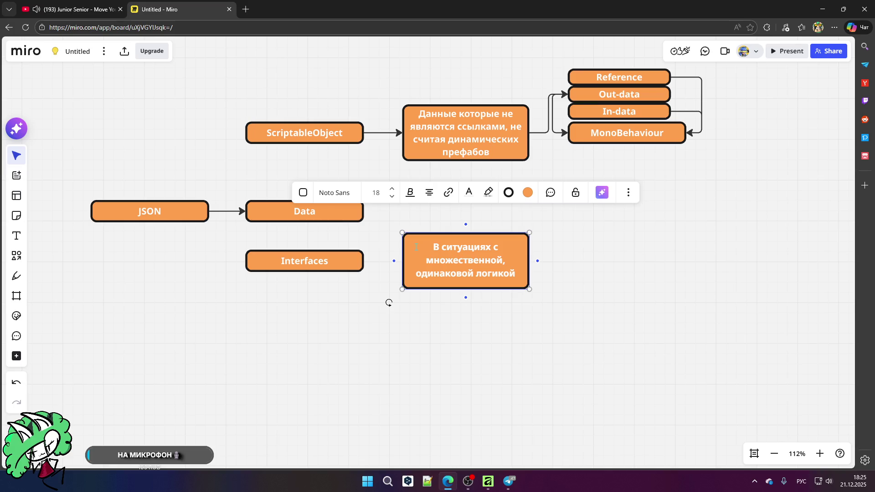
- Draw arrows from Interfaces to the logic box and from the logic box to MonoBehaviour
{"action": "left_click", "coordinate": [368, 306]}
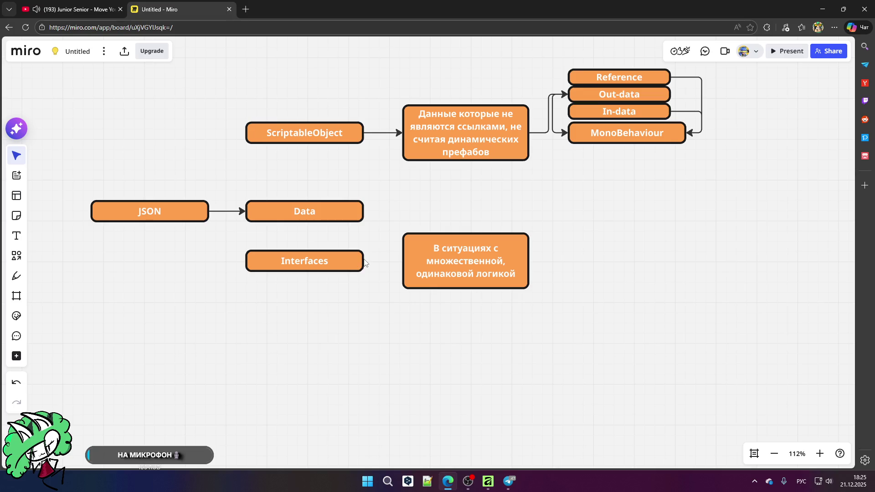
{"action": "left_click", "coordinate": [365, 263]}
{"action": "left_click_drag", "start_coordinate": [371, 261], "coordinate": [402, 264]}
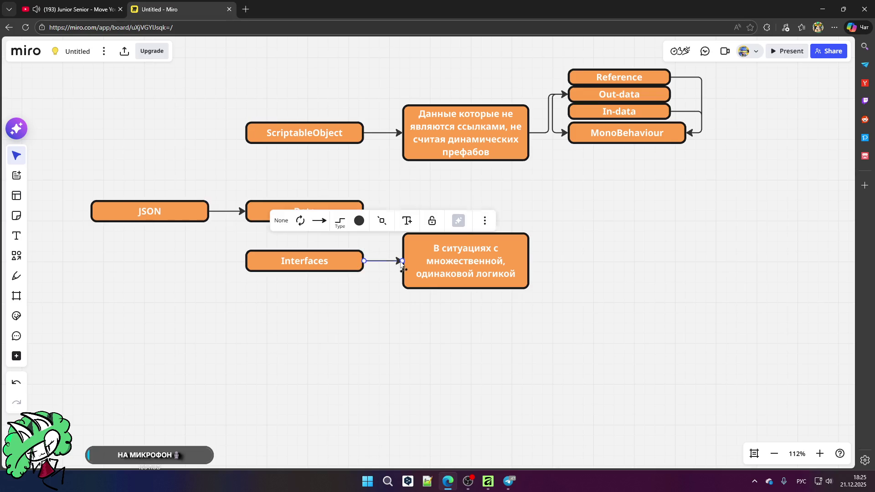
{"action": "left_click", "coordinate": [588, 252]}
{"action": "left_click", "coordinate": [533, 263]}
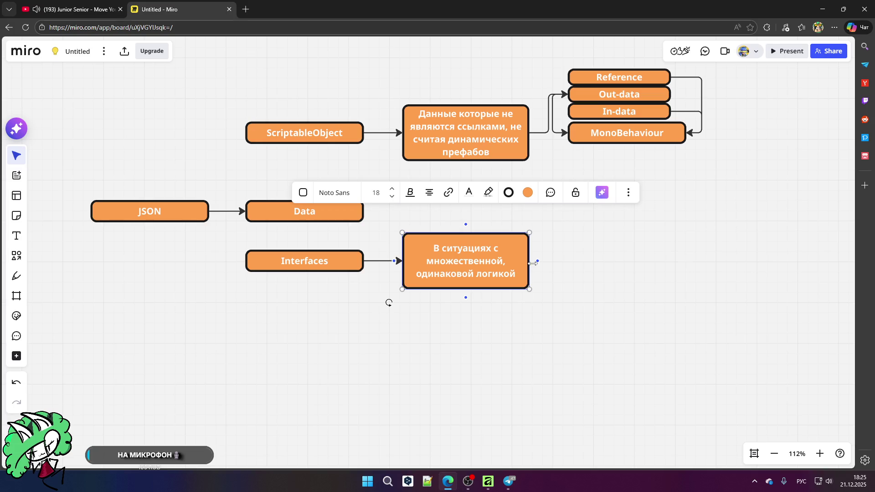
{"action": "mouse_move", "coordinate": [538, 261]}
{"action": "left_mouse_down"}
{"action": "mouse_move", "coordinate": [578, 217]}
{"action": "mouse_move", "coordinate": [573, 204]}
{"action": "mouse_move", "coordinate": [584, 204]}
{"action": "mouse_move", "coordinate": [570, 139]}
{"action": "left_mouse_up"}
{"action": "left_click", "coordinate": [608, 201]}
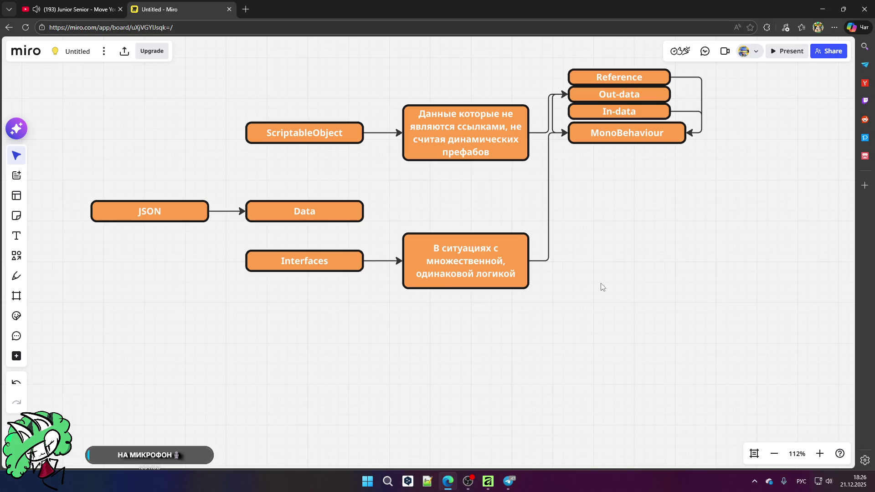
- Zoom in and select the MonoBehaviour box
{"action": "scroll", "coordinate": [665, 133], "scroll_direction": "up", "scroll_amount": 3}
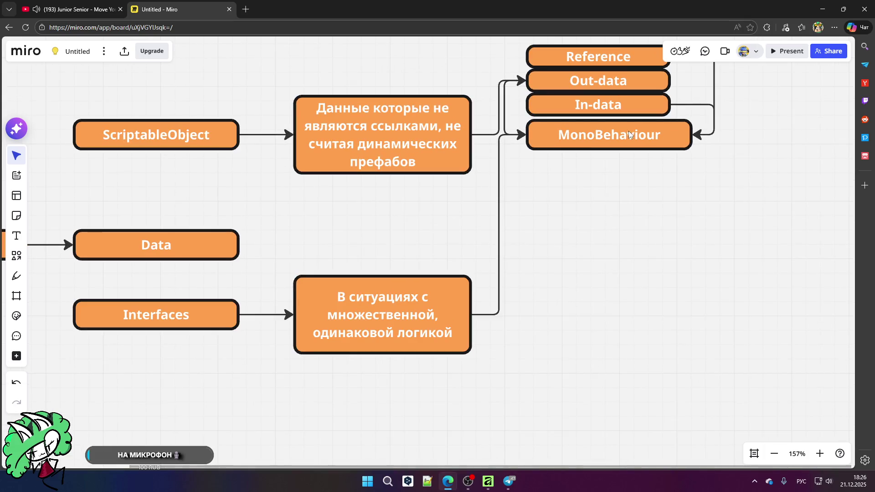
{"action": "left_click", "coordinate": [589, 134]}
{"action": "left_click", "coordinate": [587, 181]}
{"action": "left_click", "coordinate": [556, 130]}
{"action": "left_click", "coordinate": [579, 222]}
{"action": "left_click", "coordinate": [576, 139]}
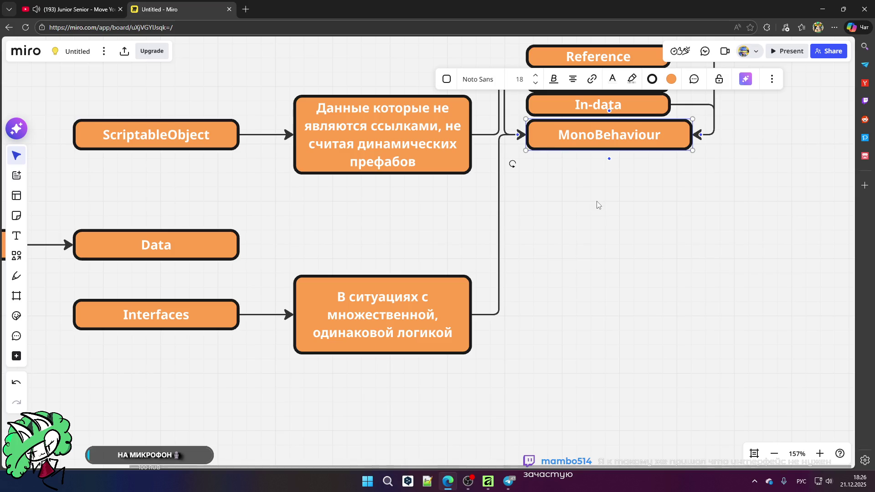
- Duplicate MonoBehaviour below it and label the copy 'AddComponent'
{"action": "key", "text": "ctrl+d"}
{"action": "mouse_move", "coordinate": [561, 187]}
{"action": "left_mouse_down"}
{"action": "mouse_move", "coordinate": [611, 213]}
{"action": "mouse_move", "coordinate": [604, 209]}
{"action": "left_mouse_up"}
{"action": "double_click", "coordinate": [607, 211]}
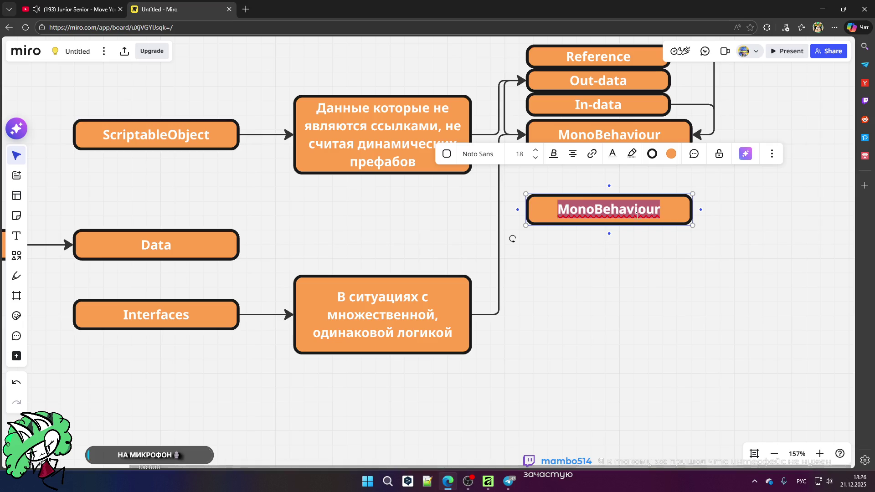
{"action": "type", "text": "Фвв"}
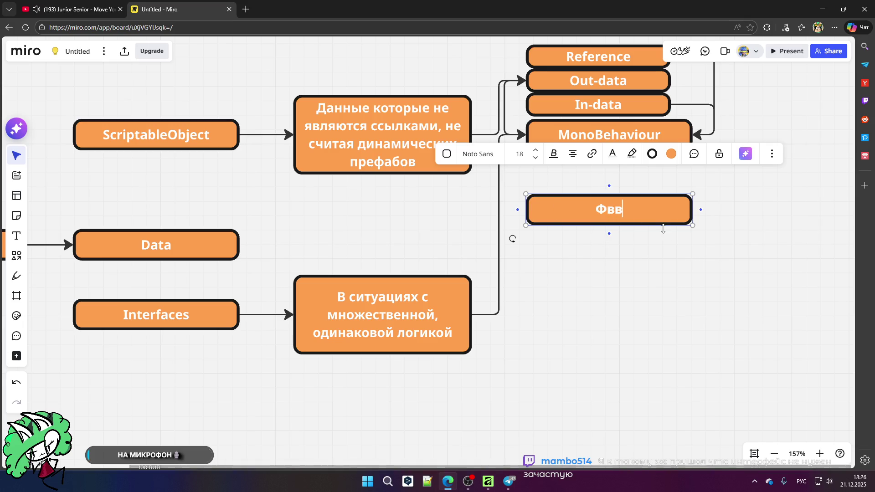
{"action": "key", "text": "BackSpace"}
{"action": "key", "text": "alt+shift"}
{"action": "type", "text": "AddCom"}
{"action": "type", "text": "ponent"}
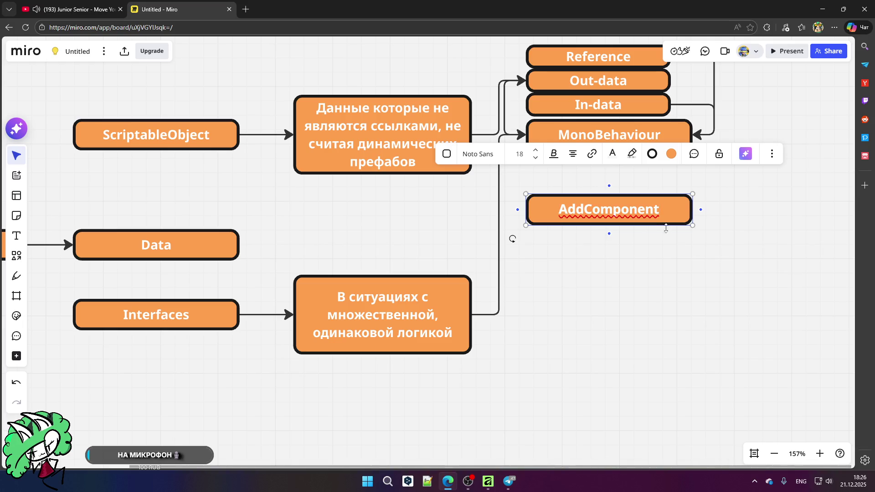
{"action": "left_click", "coordinate": [644, 294]}
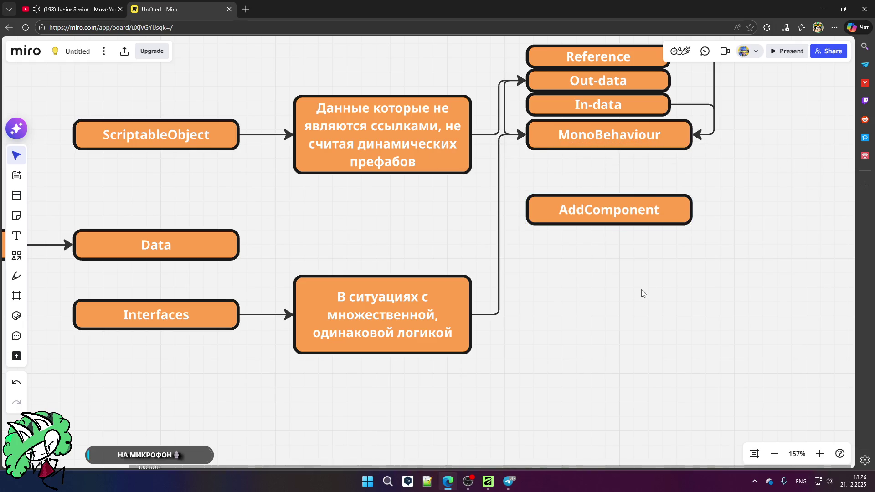
- Align the AddComponent box directly under MonoBehaviour
{"action": "scroll", "coordinate": [529, 203], "scroll_direction": "down", "scroll_amount": 3}
{"action": "scroll", "coordinate": [643, 178], "scroll_direction": "up", "scroll_amount": 3}
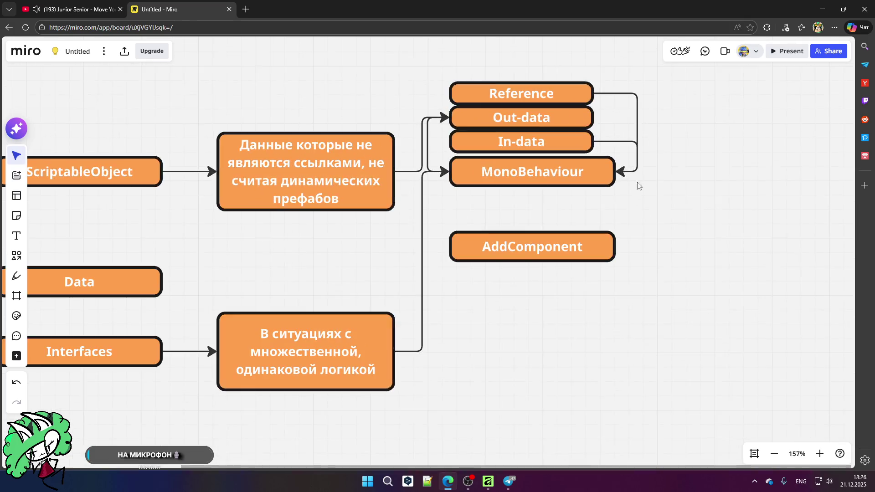
{"action": "scroll", "coordinate": [642, 178], "scroll_direction": "up", "scroll_amount": 3}
{"action": "left_click", "coordinate": [600, 267]}
{"action": "left_click_drag", "start_coordinate": [578, 263], "coordinate": [578, 264]}
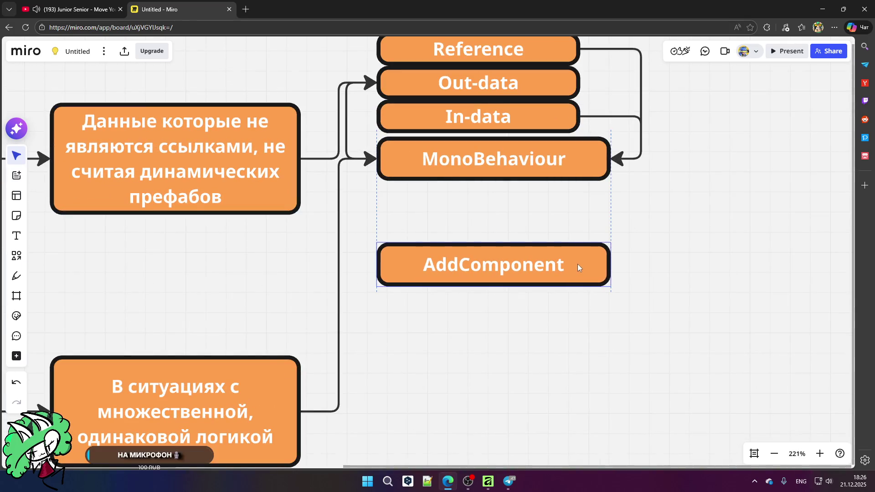
{"action": "scroll", "coordinate": [542, 233], "scroll_direction": "down", "scroll_amount": 5}
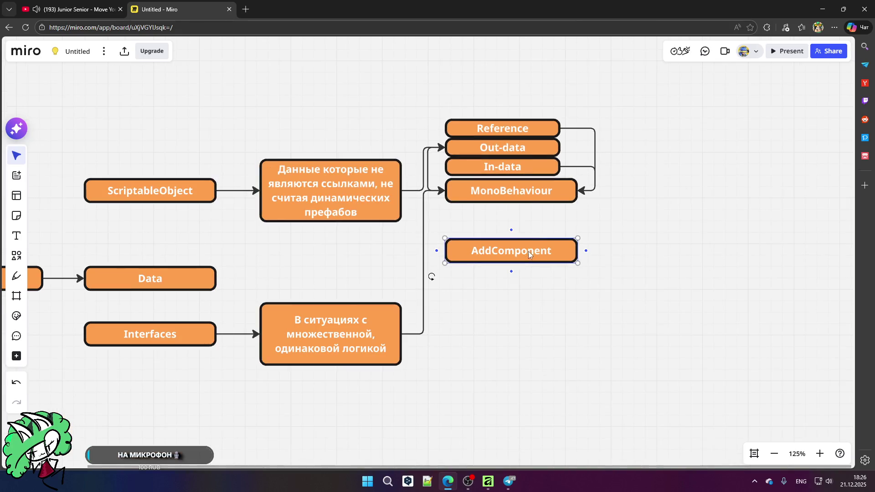
- Move AddComponent below Interfaces and connect it with an arrow to MonoBehaviour's right side
{"action": "mouse_move", "coordinate": [531, 251]}
{"action": "left_mouse_down"}
{"action": "mouse_move", "coordinate": [404, 358]}
{"action": "mouse_move", "coordinate": [174, 407]}
{"action": "mouse_move", "coordinate": [170, 396]}
{"action": "left_mouse_up"}
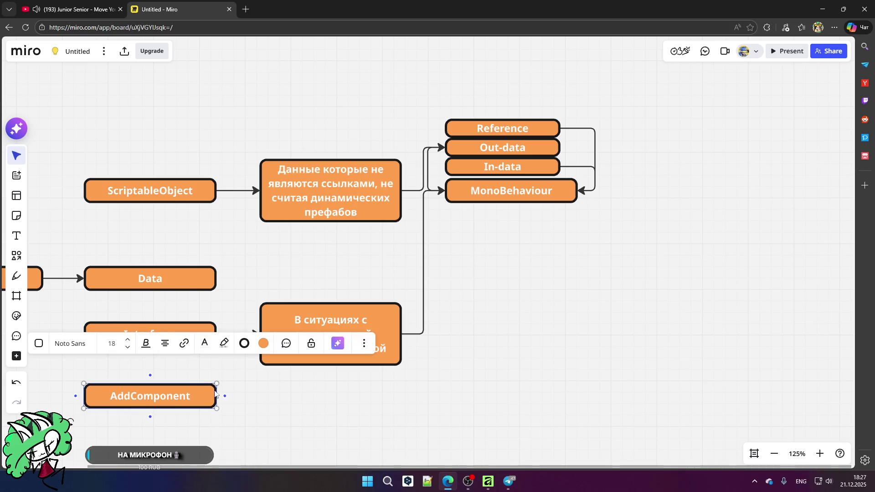
{"action": "left_click", "coordinate": [241, 398]}
{"action": "mouse_move", "coordinate": [224, 396]}
{"action": "left_mouse_down"}
{"action": "mouse_move", "coordinate": [246, 399]}
{"action": "mouse_move", "coordinate": [590, 283]}
{"action": "mouse_move", "coordinate": [589, 196]}
{"action": "mouse_move", "coordinate": [580, 201]}
{"action": "left_mouse_up"}
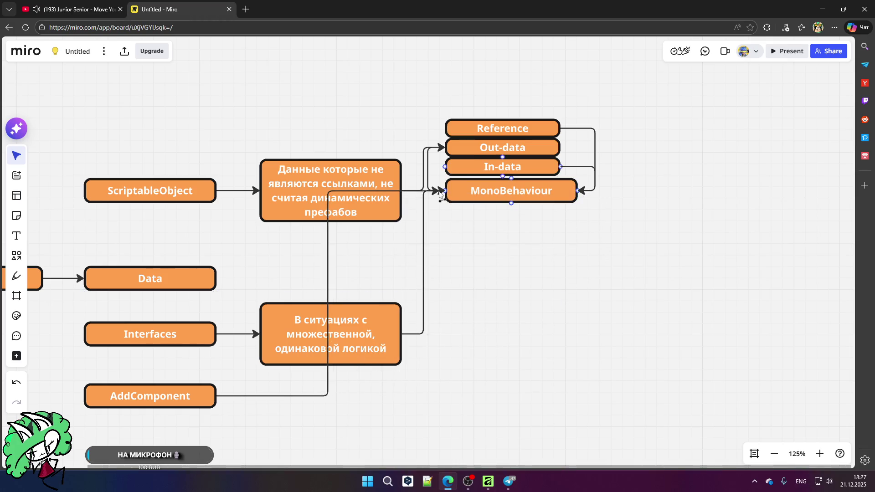
- Reattach the logic box's arrow to MonoBehaviour's right side
{"action": "left_click", "coordinate": [423, 233]}
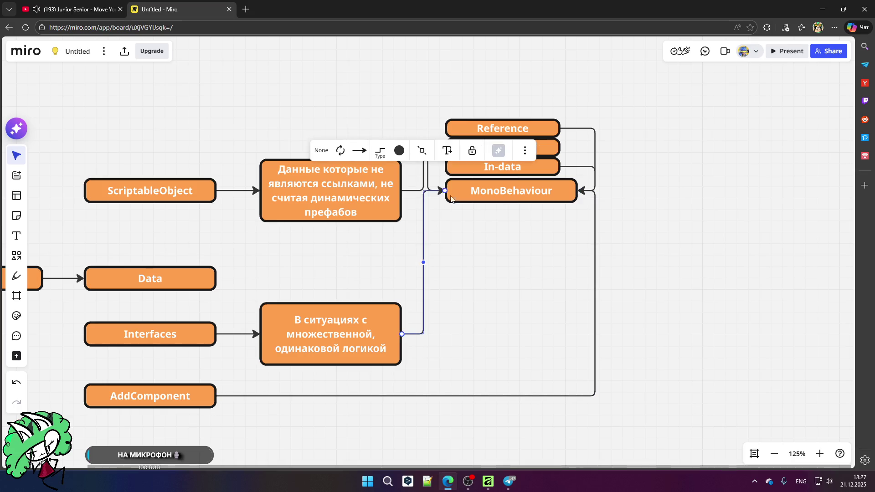
{"action": "mouse_move", "coordinate": [445, 191]}
{"action": "left_mouse_down"}
{"action": "mouse_move", "coordinate": [580, 232]}
{"action": "mouse_move", "coordinate": [581, 194]}
{"action": "left_mouse_up"}
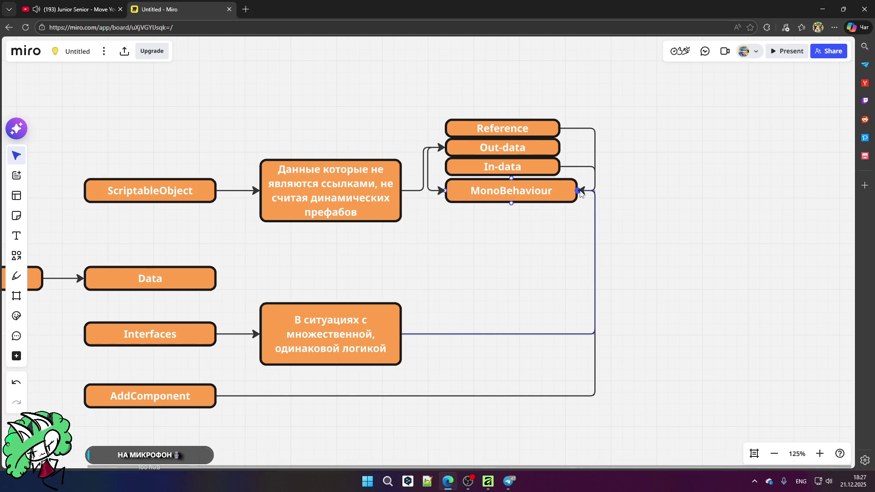
{"action": "left_click", "coordinate": [669, 252]}
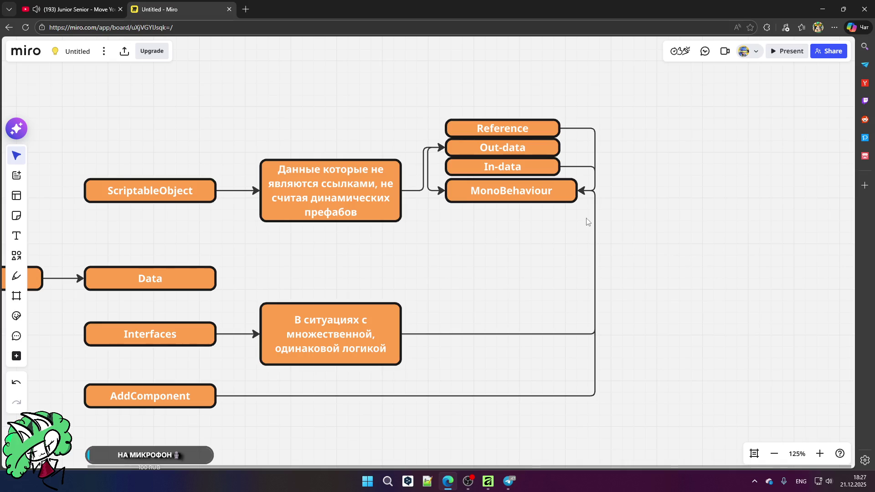
- Review the Miro board's Reference, In-data, logic box and AddComponent connectors into MonoBehaviour
{"action": "scroll", "coordinate": [587, 225], "scroll_direction": "down", "scroll_amount": 2}
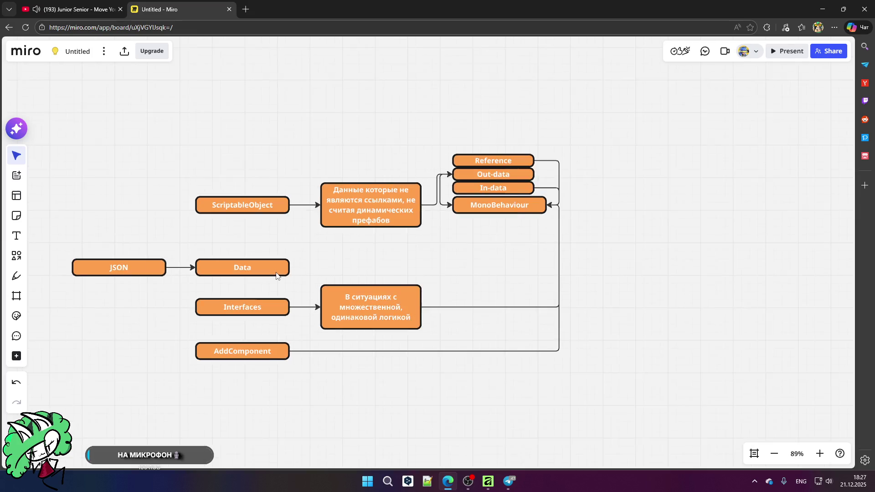
{"action": "scroll", "coordinate": [250, 362], "scroll_direction": "up", "scroll_amount": 2}
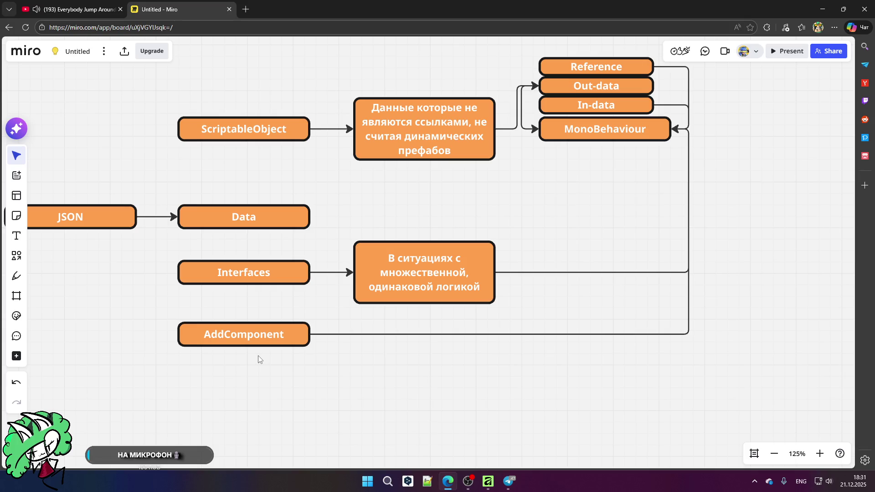
{"action": "scroll", "coordinate": [520, 364], "scroll_direction": "down", "scroll_amount": 2}
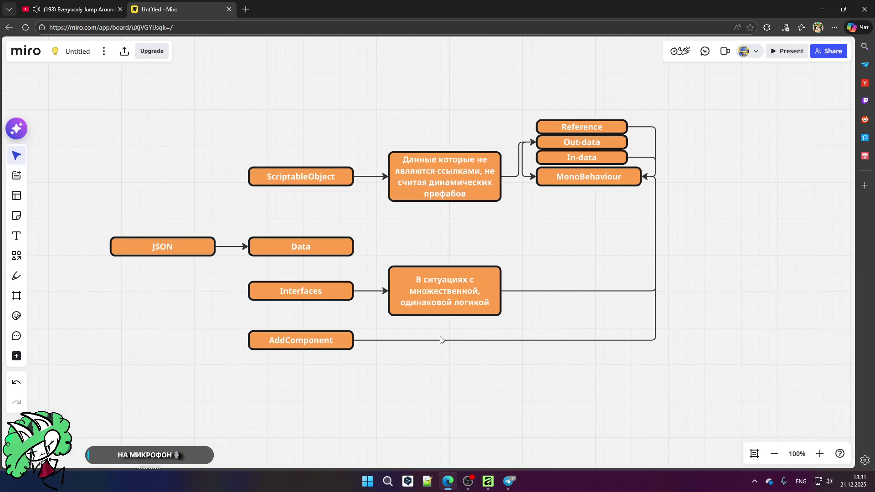
{"action": "scroll", "coordinate": [446, 342], "scroll_direction": "up", "scroll_amount": 2}
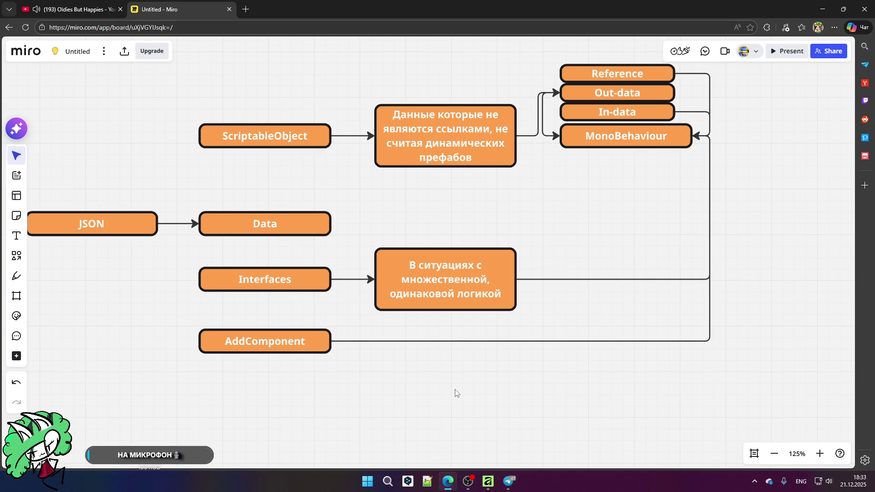
{"action": "left_click", "coordinate": [104, 8]}
{"action": "left_click", "coordinate": [181, 6]}
{"action": "scroll", "coordinate": [429, 177], "scroll_direction": "down", "scroll_amount": 2}
{"action": "scroll", "coordinate": [378, 177], "scroll_direction": "up", "scroll_amount": 1}
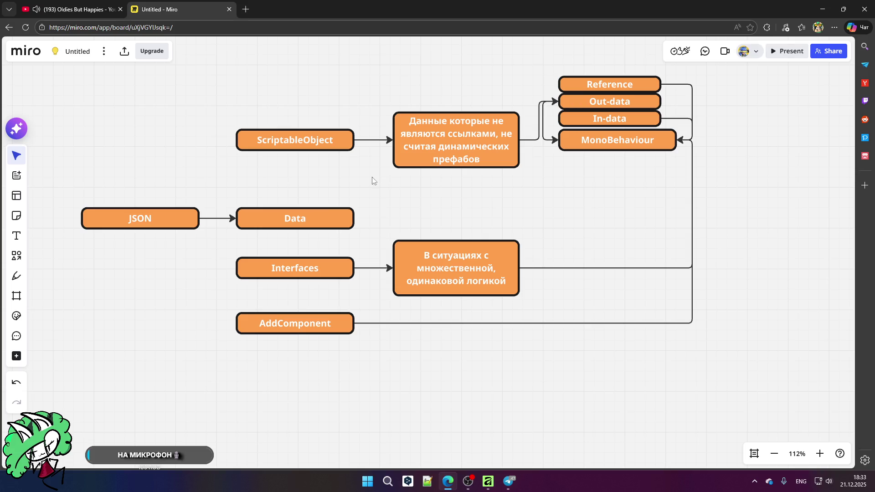
- Launch Visual Studio from the Start menu's Разработка folder and open MemNastol.slnx from recent projects
{"action": "left_click", "coordinate": [368, 490]}
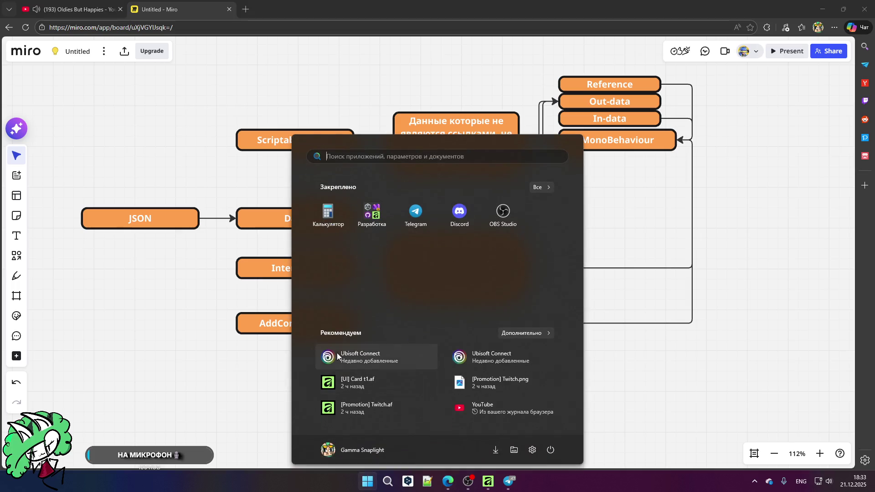
{"action": "left_click", "coordinate": [371, 212]}
{"action": "left_click", "coordinate": [414, 292]}
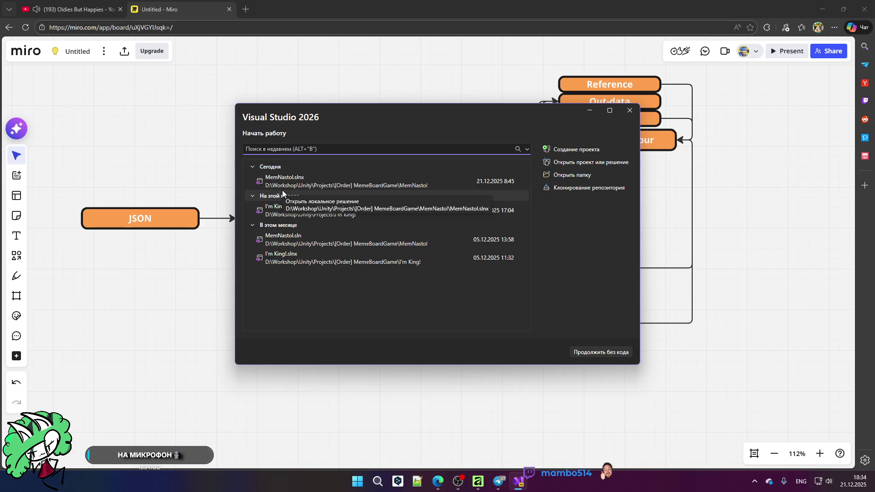
{"action": "left_click", "coordinate": [302, 186]}
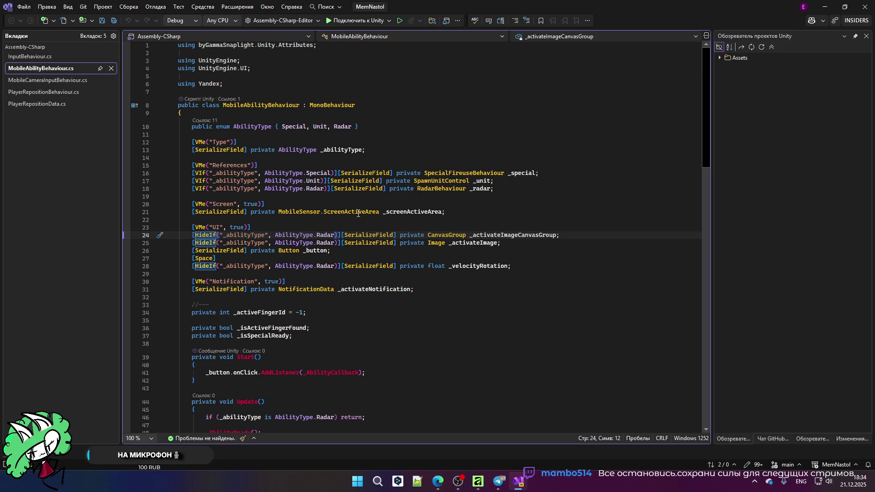
{"action": "scroll", "coordinate": [353, 212], "scroll_direction": "down", "scroll_amount": 20}
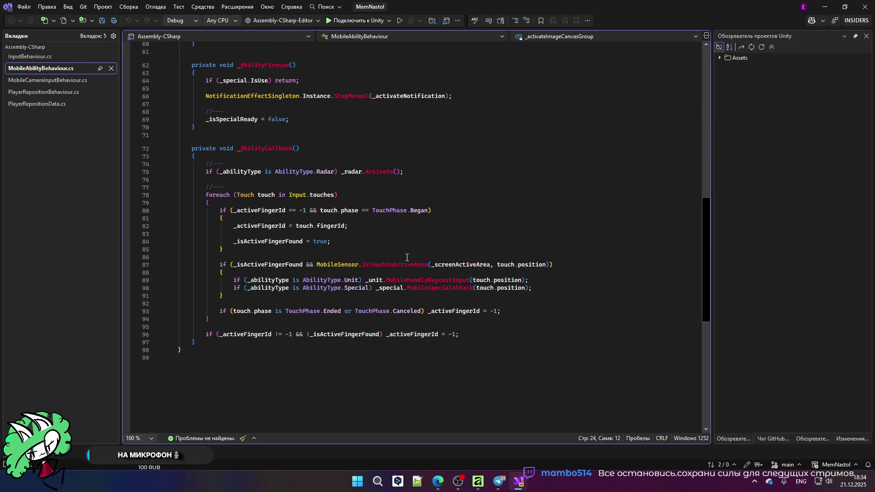
{"action": "scroll", "coordinate": [412, 258], "scroll_direction": "up", "scroll_amount": 11}
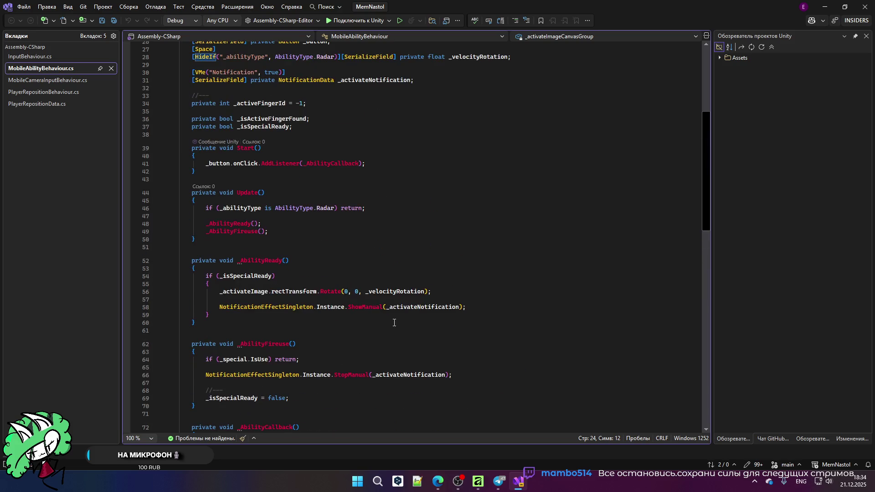
{"action": "scroll", "coordinate": [393, 321], "scroll_direction": "down", "scroll_amount": 11}
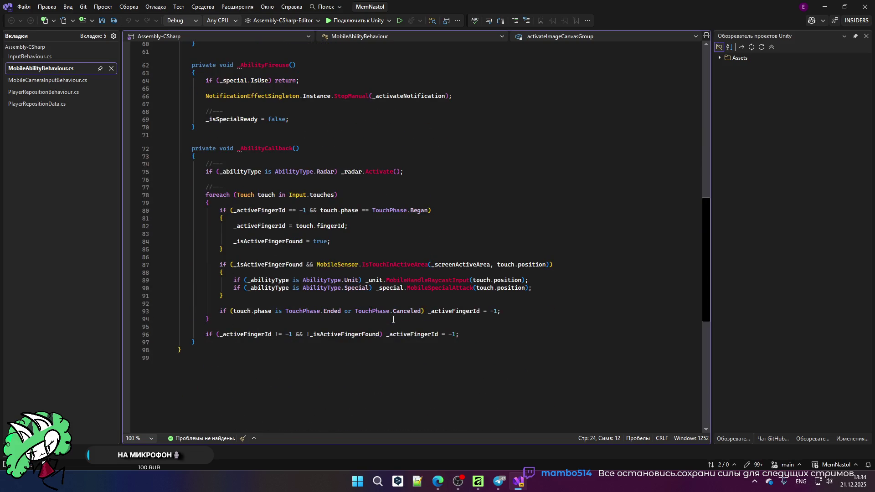
{"action": "scroll", "coordinate": [399, 319], "scroll_direction": "up", "scroll_amount": 10}
{"action": "scroll", "coordinate": [399, 320], "scroll_direction": "up", "scroll_amount": 10}
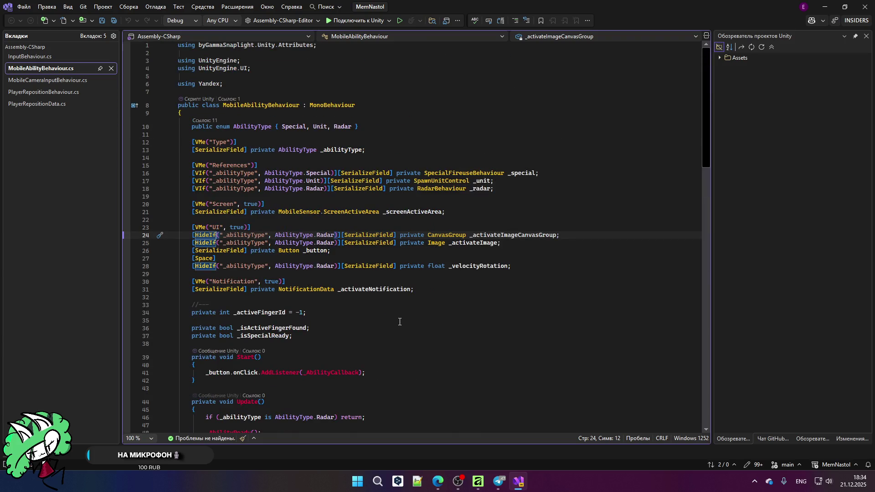
{"action": "mouse_move", "coordinate": [191, 176]}
{"action": "left_mouse_down"}
{"action": "mouse_move", "coordinate": [315, 182]}
{"action": "mouse_move", "coordinate": [338, 173]}
{"action": "left_mouse_up"}
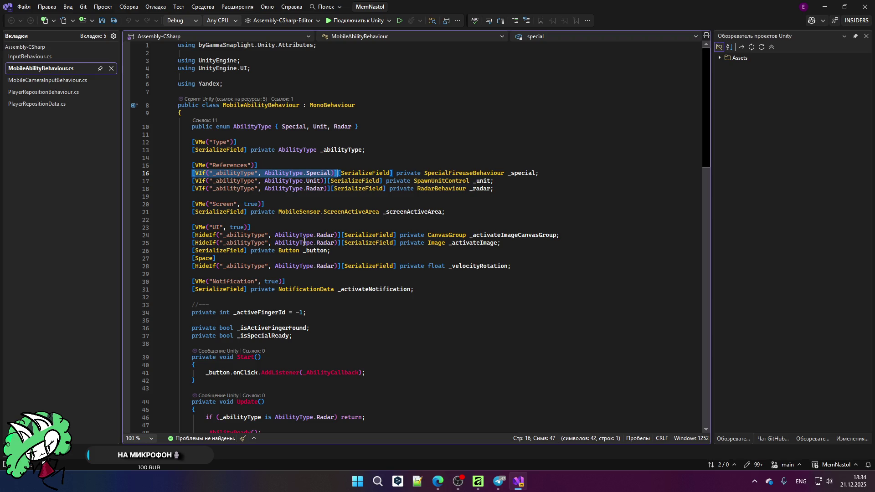
{"action": "mouse_move", "coordinate": [327, 250]}
{"action": "left_click", "coordinate": [52, 82]}
{"action": "type", "text": "[AddComponentMenu(\"Project/MobileCameraInput\")]"}
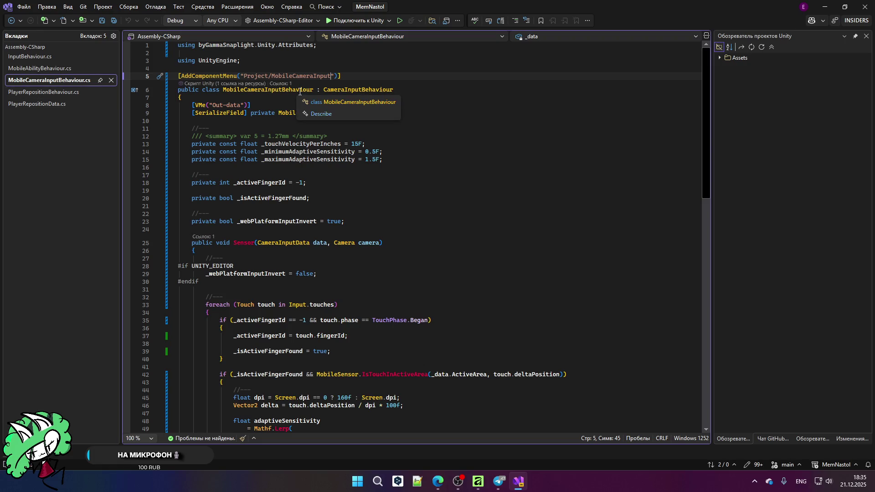
- Expand Assets > C# > byGammaSnaplight > Behaviours and open DesktopCameraInputBehaviour.cs
{"action": "left_click", "coordinate": [720, 58]}
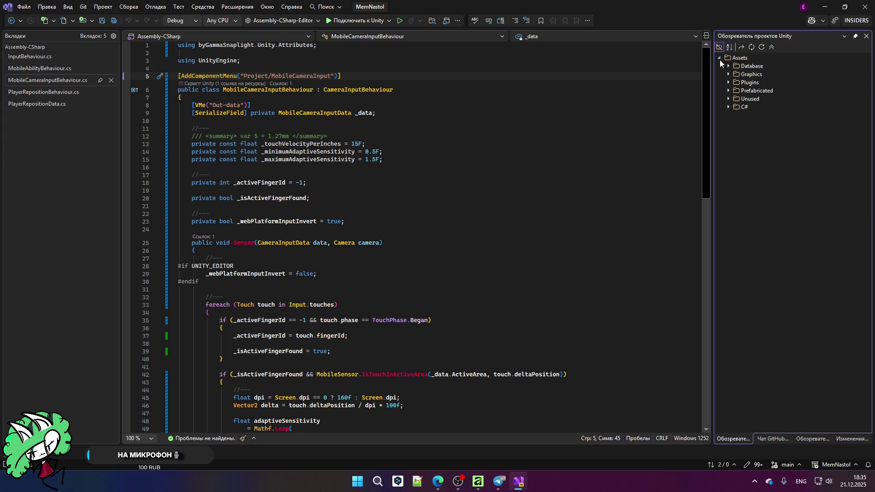
{"action": "left_click", "coordinate": [729, 107]}
{"action": "left_click", "coordinate": [737, 116]}
{"action": "left_click", "coordinate": [758, 157]}
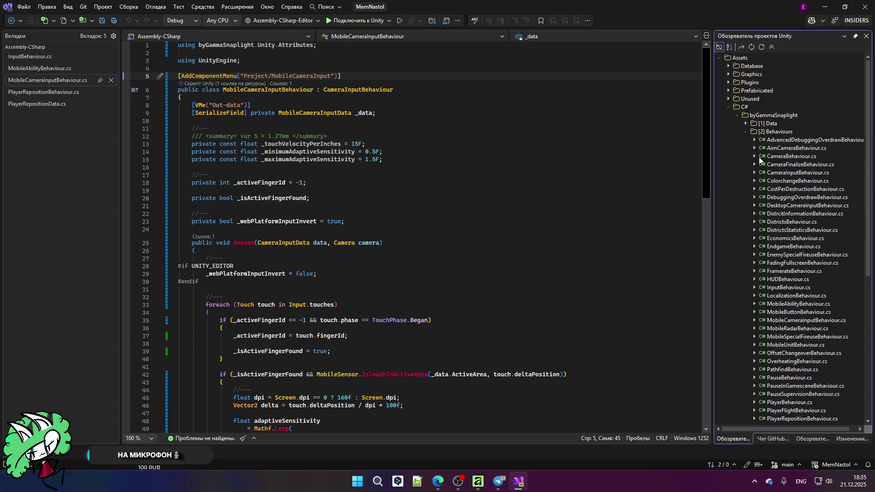
{"action": "scroll", "coordinate": [788, 215], "scroll_direction": "down", "scroll_amount": 5}
{"action": "scroll", "coordinate": [788, 215], "scroll_direction": "down", "scroll_amount": 5}
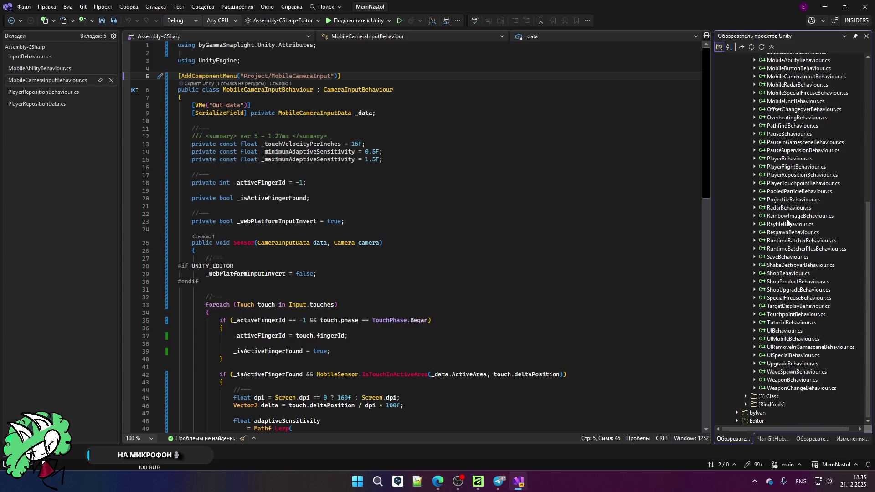
{"action": "scroll", "coordinate": [801, 201], "scroll_direction": "up", "scroll_amount": 4}
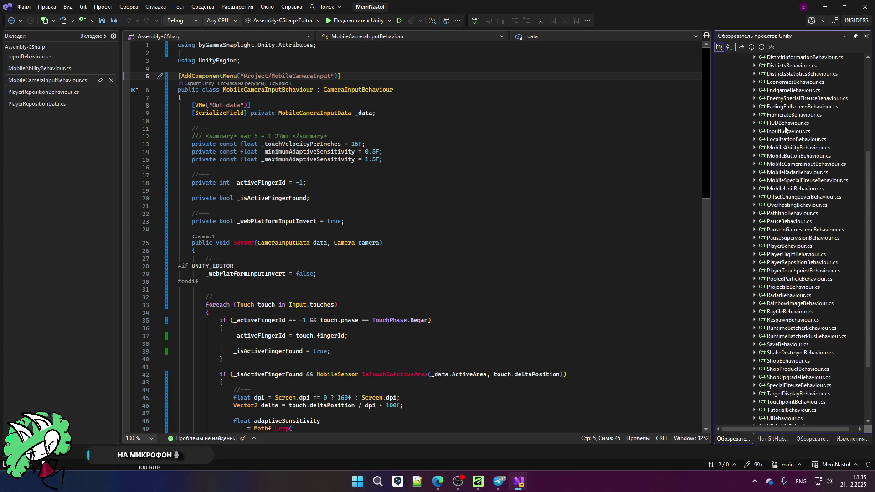
{"action": "scroll", "coordinate": [782, 119], "scroll_direction": "up", "scroll_amount": 1}
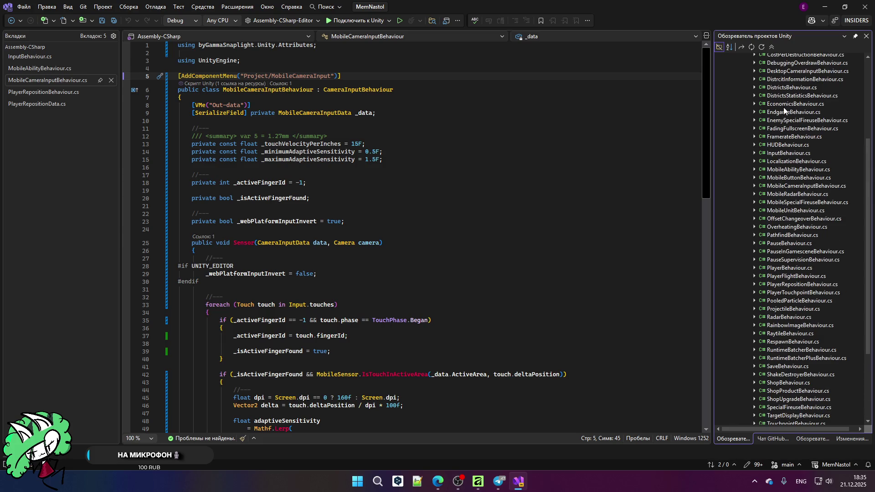
{"action": "double_click", "coordinate": [802, 71]}
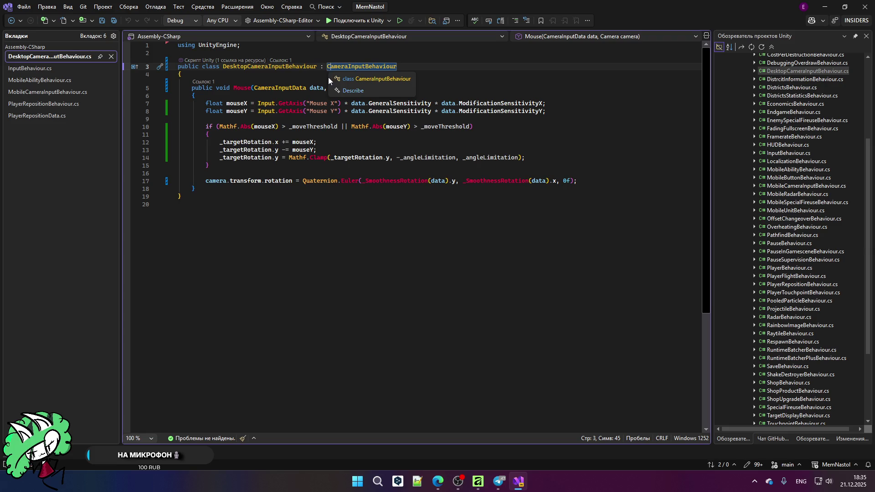
- Go to the CameraInputBehaviour base class, highlight its body and _SmoothnessRotation, and start renaming that method
{"action": "left_click", "coordinate": [328, 77]}
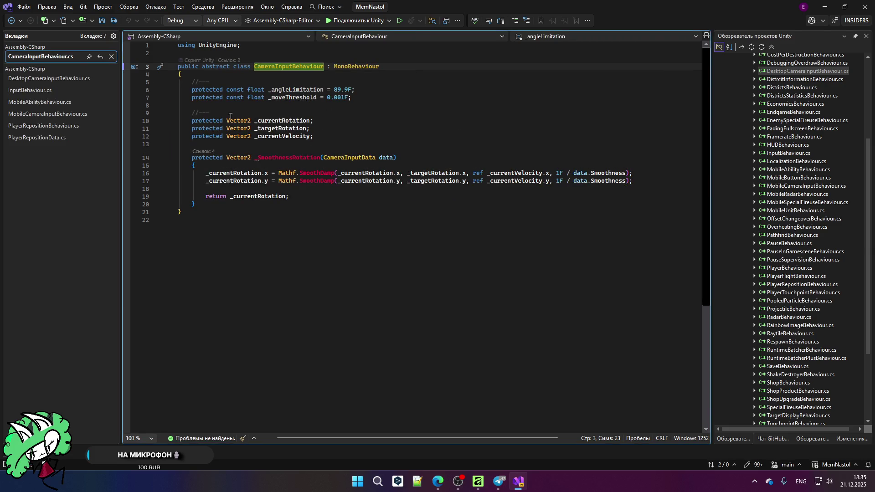
{"action": "mouse_move", "coordinate": [194, 92]}
{"action": "left_mouse_down"}
{"action": "mouse_move", "coordinate": [319, 139]}
{"action": "mouse_move", "coordinate": [200, 206]}
{"action": "left_mouse_up"}
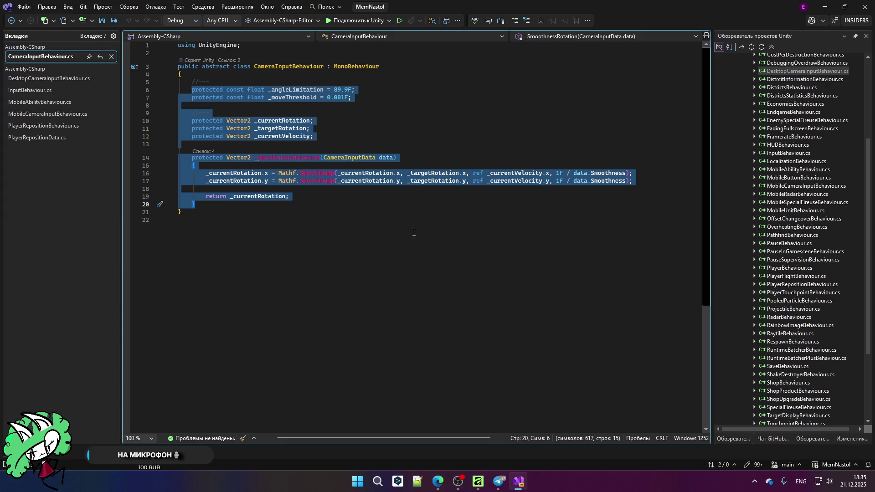
{"action": "left_click", "coordinate": [296, 229]}
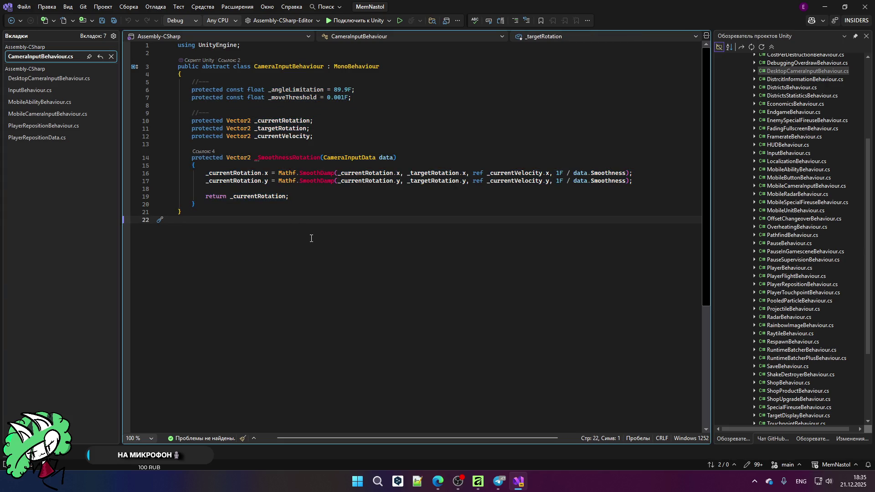
{"action": "mouse_move", "coordinate": [192, 158]}
{"action": "left_mouse_down"}
{"action": "mouse_move", "coordinate": [291, 197]}
{"action": "mouse_move", "coordinate": [267, 202]}
{"action": "left_mouse_up"}
{"action": "left_click", "coordinate": [365, 202]}
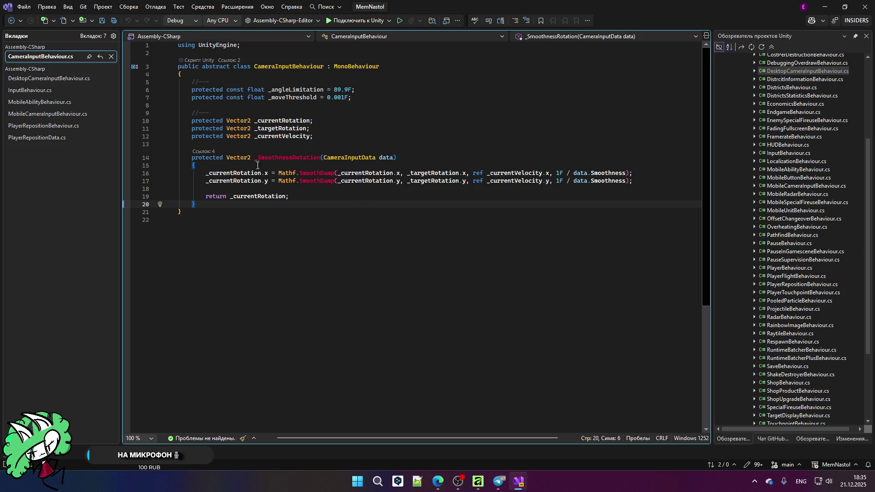
{"action": "left_click_drag", "start_coordinate": [254, 159], "coordinate": [258, 162]}
{"action": "key", "text": "ctrl+r"}
{"action": "key", "text": "ctrl+r"}
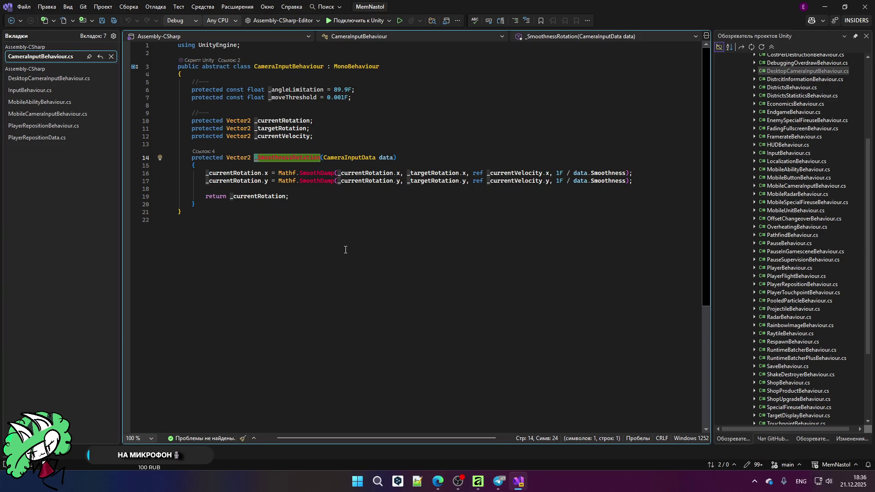
- In MobileAbilityBehaviour.cs, highlight all references to the _AbilityReady method
{"action": "left_click", "coordinate": [51, 77]}
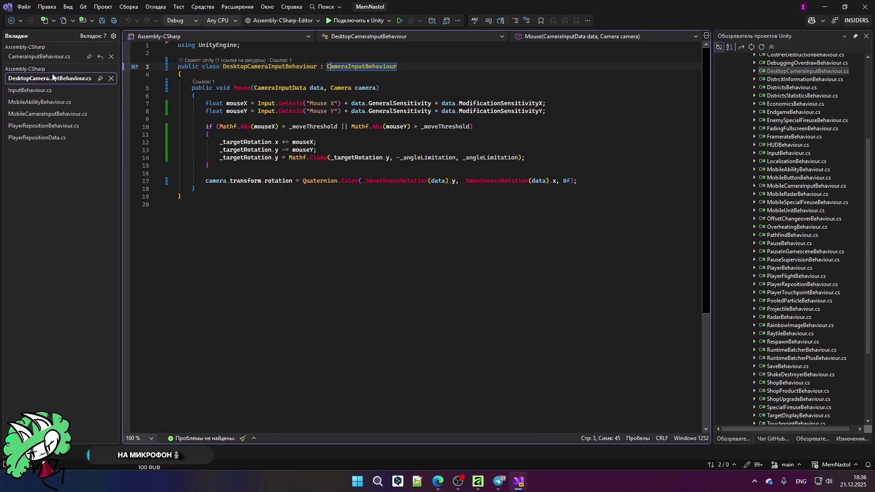
{"action": "left_click", "coordinate": [63, 101]}
{"action": "scroll", "coordinate": [237, 208], "scroll_direction": "down", "scroll_amount": 9}
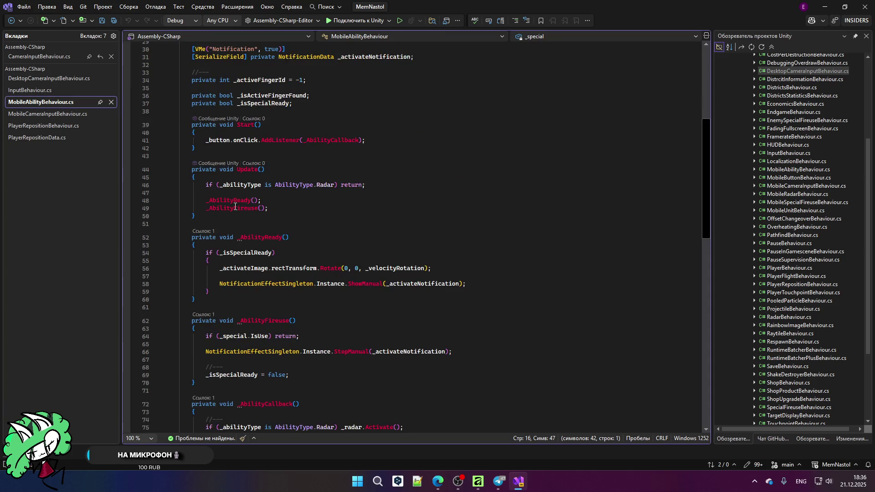
{"action": "left_click", "coordinate": [206, 201]}
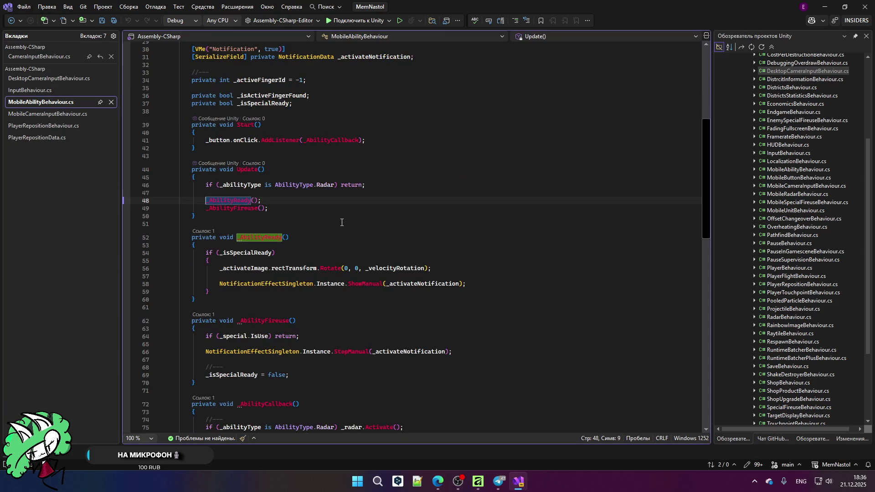
{"action": "scroll", "coordinate": [335, 216], "scroll_direction": "down", "scroll_amount": 5}
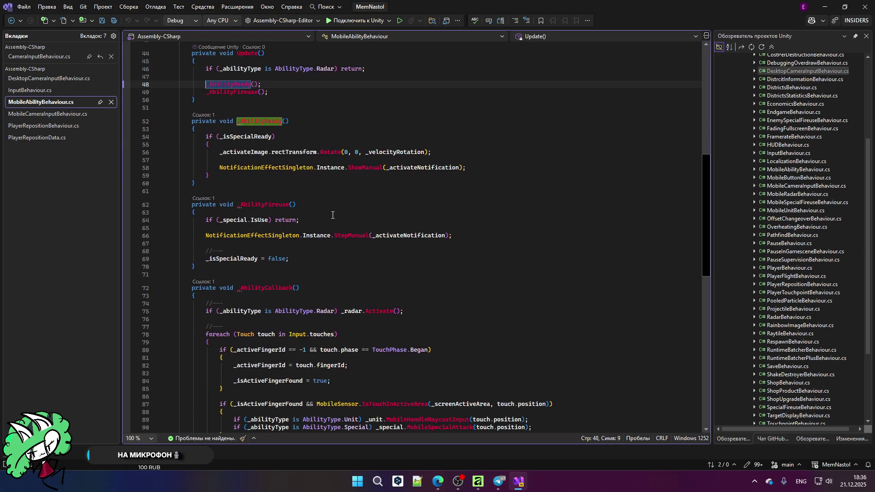
{"action": "scroll", "coordinate": [333, 214], "scroll_direction": "up", "scroll_amount": 15}
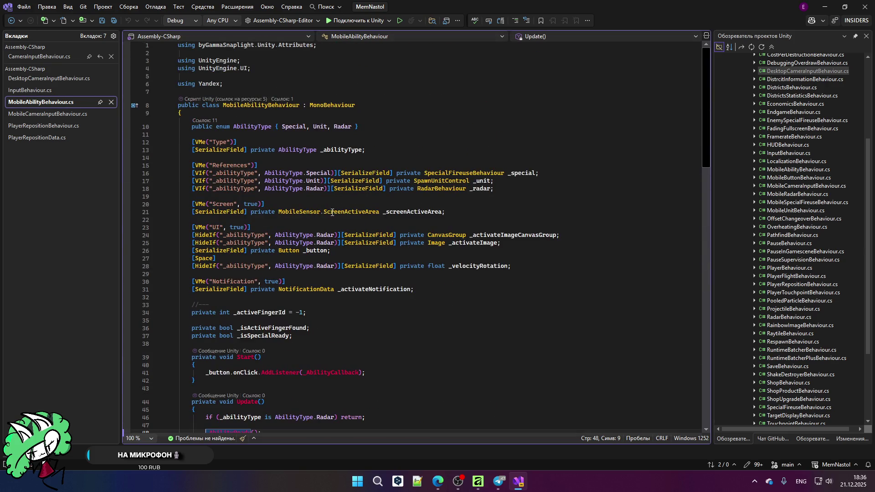
- Look through MobileCameraInputBehaviour.cs and DesktopCameraInputBehaviour.cs, then open CameraFinalizeBehaviour.cs
{"action": "left_click", "coordinate": [50, 114]}
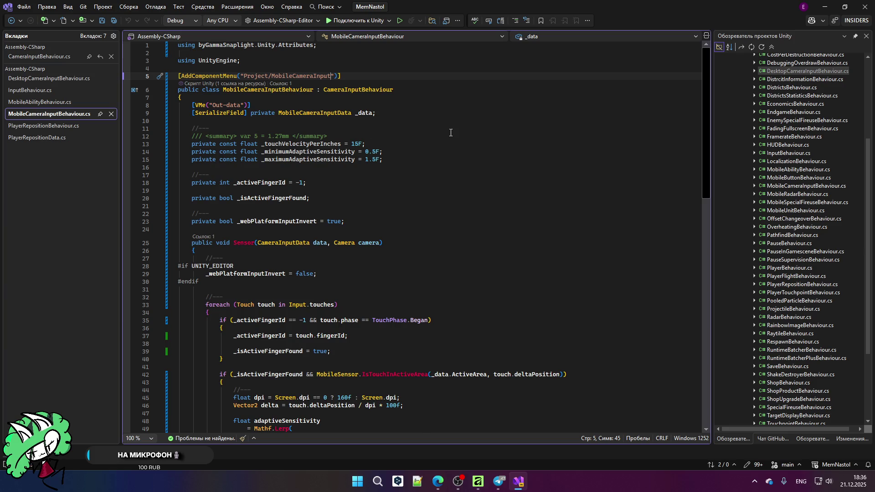
{"action": "scroll", "coordinate": [451, 133], "scroll_direction": "down", "scroll_amount": 8}
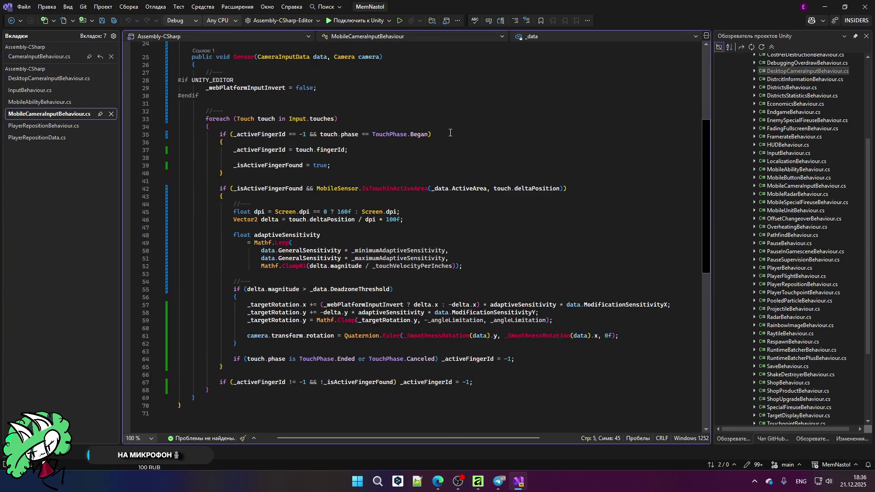
{"action": "scroll", "coordinate": [451, 133], "scroll_direction": "up", "scroll_amount": 8}
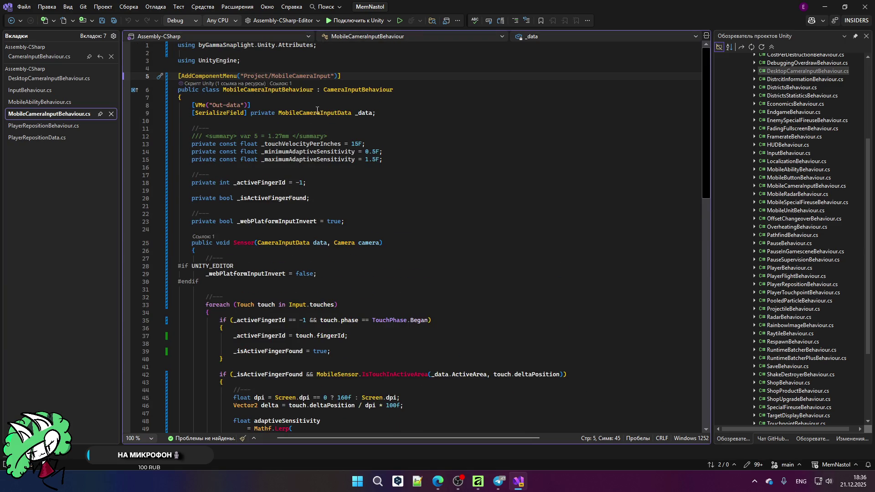
{"action": "left_click", "coordinate": [39, 80]}
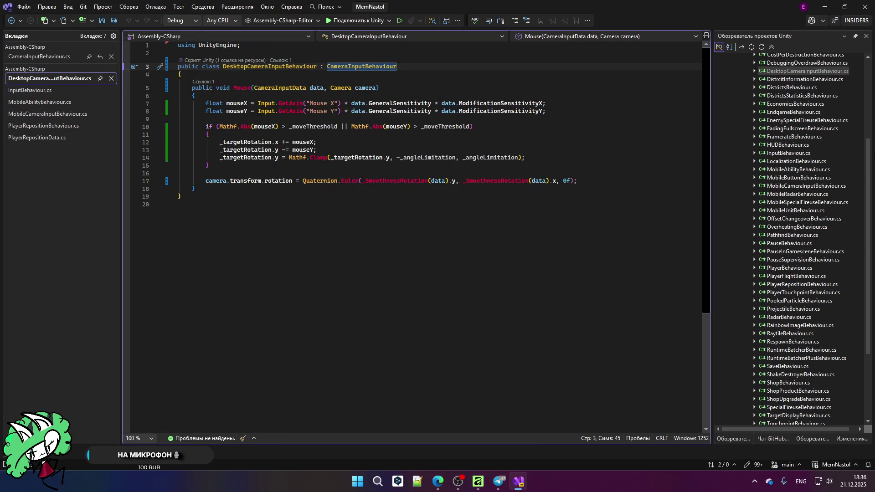
{"action": "scroll", "coordinate": [830, 184], "scroll_direction": "down", "scroll_amount": 1}
{"action": "scroll", "coordinate": [830, 184], "scroll_direction": "up", "scroll_amount": 5}
{"action": "left_click", "coordinate": [805, 119]}
{"action": "double_click", "coordinate": [805, 119]}
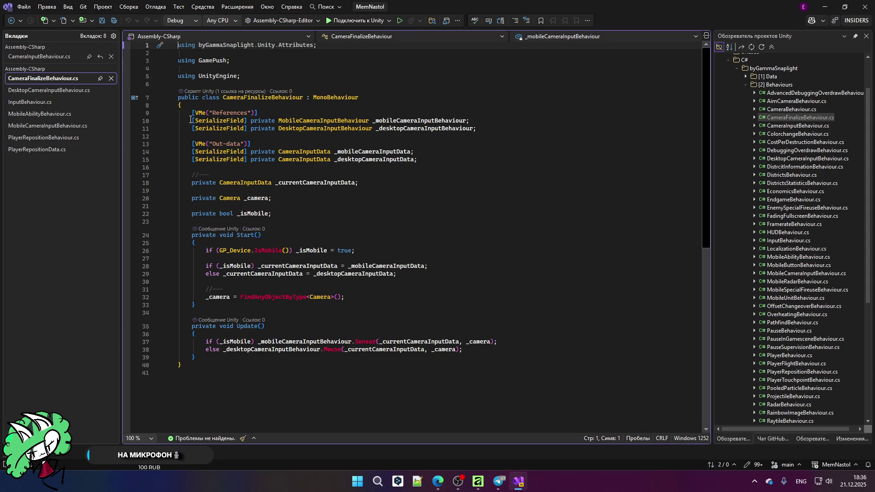
- Highlight the References and Out-data field blocks and show where CameraInputData is used
{"action": "left_click_drag", "start_coordinate": [191, 112], "coordinate": [477, 128]}
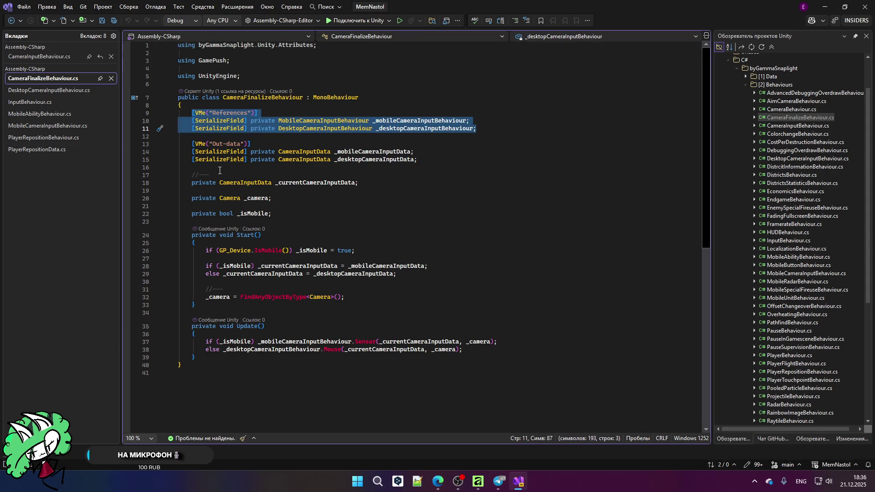
{"action": "left_click_drag", "start_coordinate": [192, 144], "coordinate": [418, 160]}
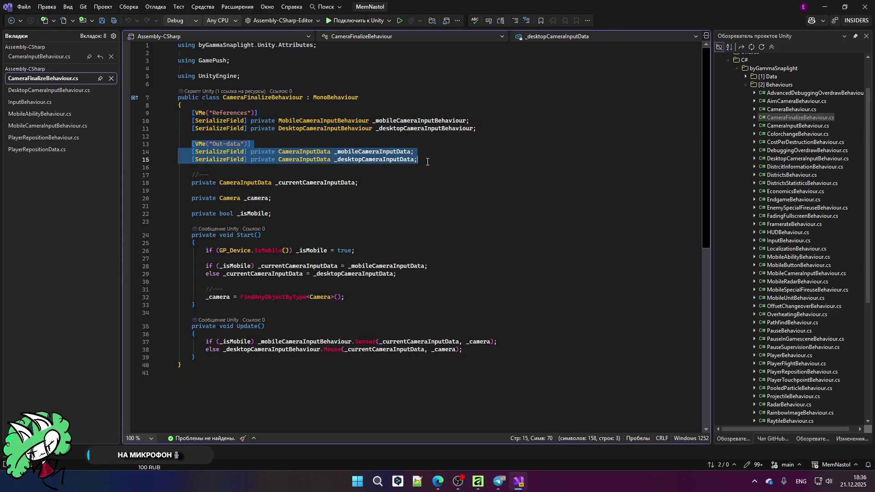
{"action": "left_click", "coordinate": [327, 176]}
{"action": "left_click", "coordinate": [330, 159]}
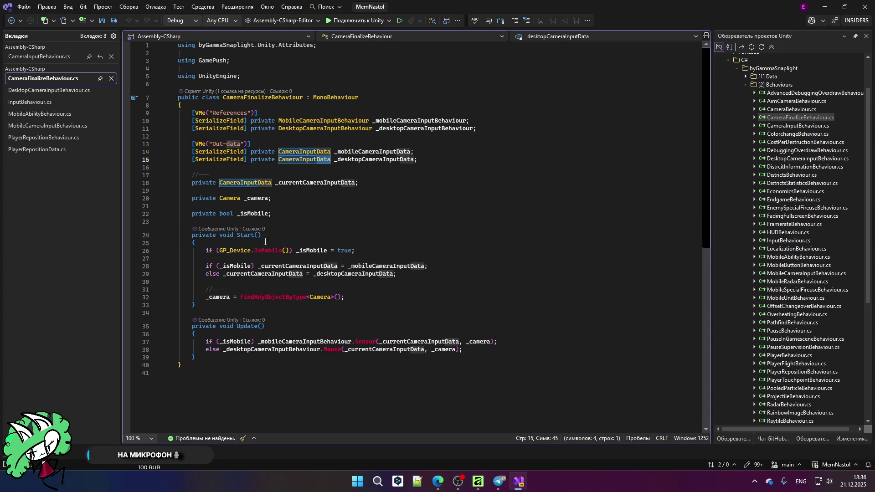
- Highlight Start's mobile and desktop input-data assignments and the input calls in Update
{"action": "left_click", "coordinate": [203, 267]}
{"action": "left_click_drag", "start_coordinate": [203, 266], "coordinate": [408, 266]}
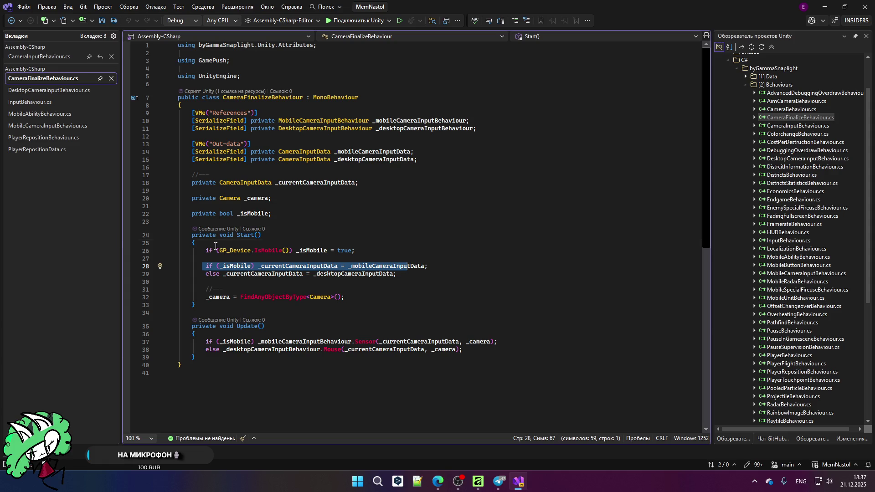
{"action": "key", "text": "Up"}
{"action": "key", "text": "Up"}
{"action": "key", "text": "Up"}
{"action": "left_click_drag", "start_coordinate": [199, 274], "coordinate": [397, 273]}
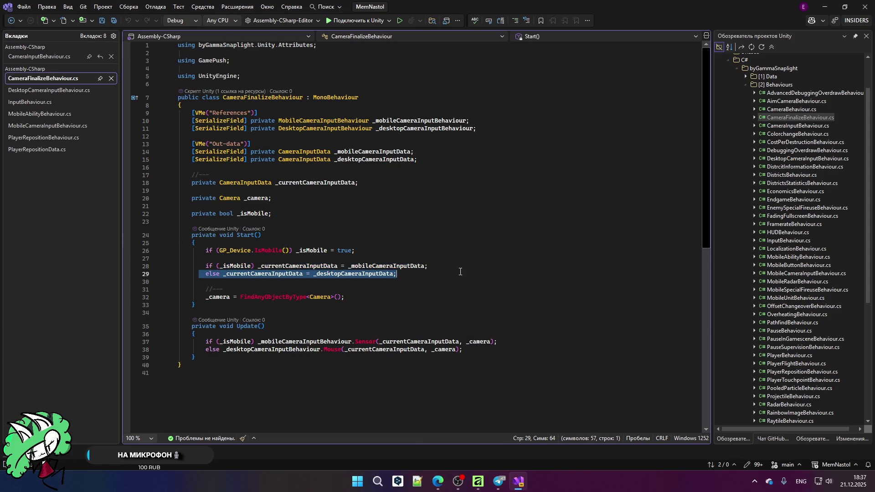
{"action": "mouse_move", "coordinate": [205, 342]}
{"action": "left_mouse_down"}
{"action": "mouse_move", "coordinate": [489, 332]}
{"action": "mouse_move", "coordinate": [505, 349]}
{"action": "left_mouse_up"}
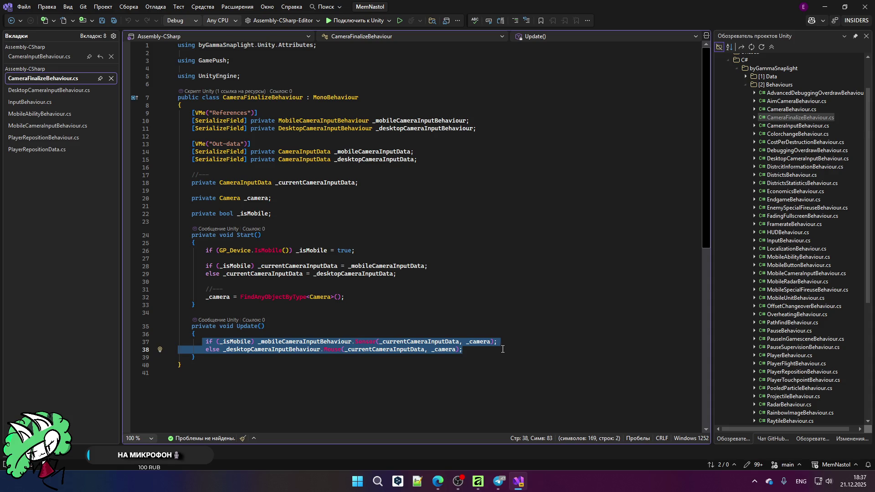
{"action": "left_click", "coordinate": [437, 264]}
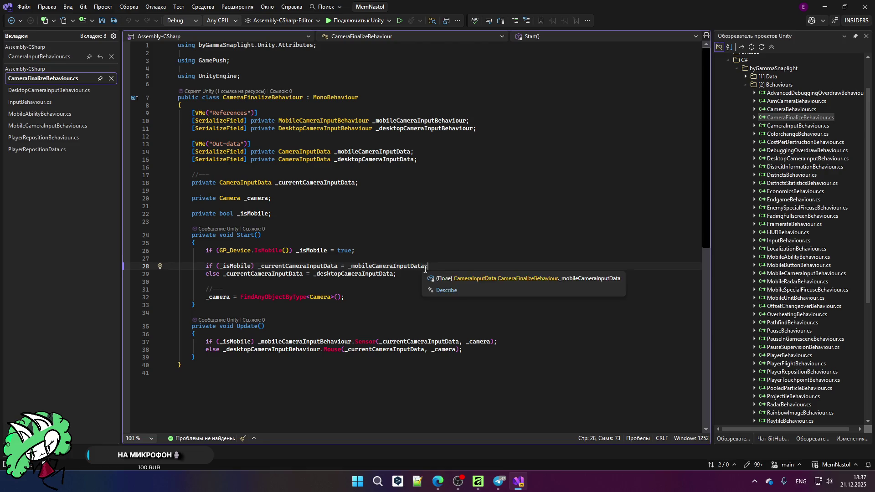
- In PlayerRepositionBehaviour.cs, highlight the reference fields (lines 11–14) and Out-data field (16–17)
{"action": "left_click", "coordinate": [39, 138]}
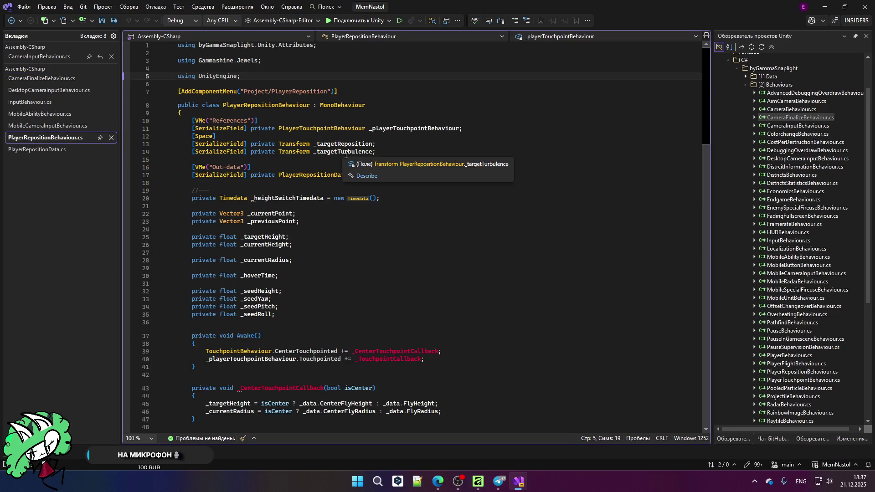
{"action": "mouse_move", "coordinate": [192, 128]}
{"action": "left_mouse_down"}
{"action": "mouse_move", "coordinate": [512, 137]}
{"action": "mouse_move", "coordinate": [516, 151]}
{"action": "left_mouse_up"}
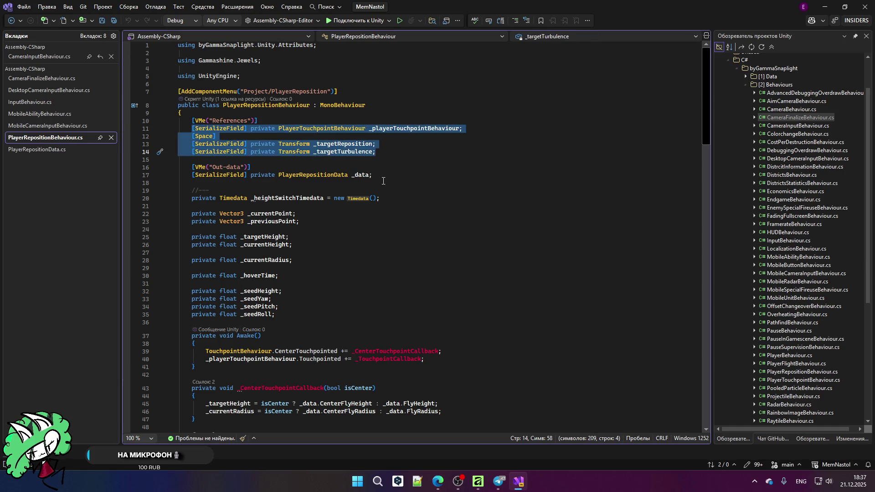
{"action": "left_click_drag", "start_coordinate": [392, 173], "coordinate": [178, 168]}
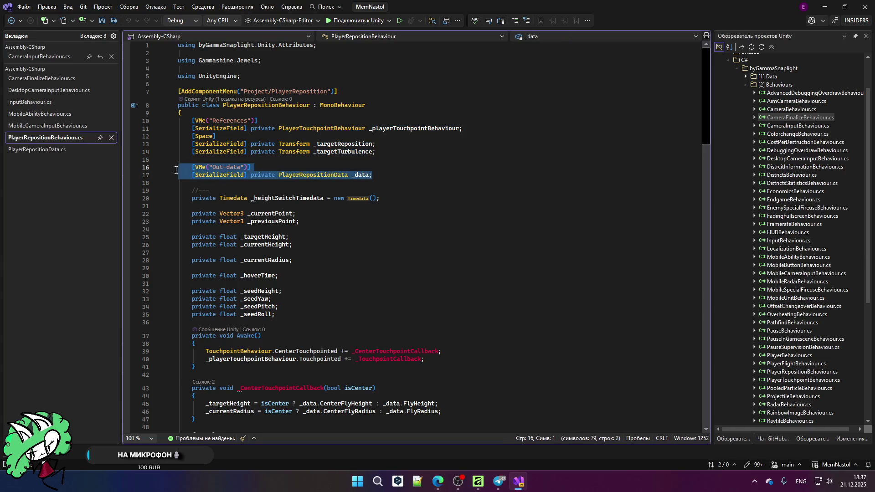
{"action": "left_click", "coordinate": [392, 181]}
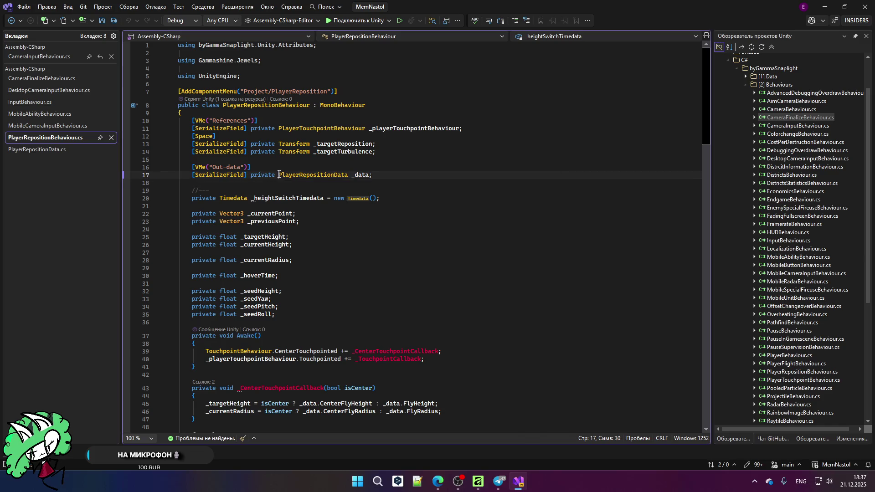
{"action": "left_click", "coordinate": [394, 214]}
- Scroll through PlayerRepositionBehaviour.cs's methods, including Awake's touchpoint callback subscriptions
{"action": "scroll", "coordinate": [395, 218], "scroll_direction": "down", "scroll_amount": 4}
{"action": "scroll", "coordinate": [394, 218], "scroll_direction": "down", "scroll_amount": 20}
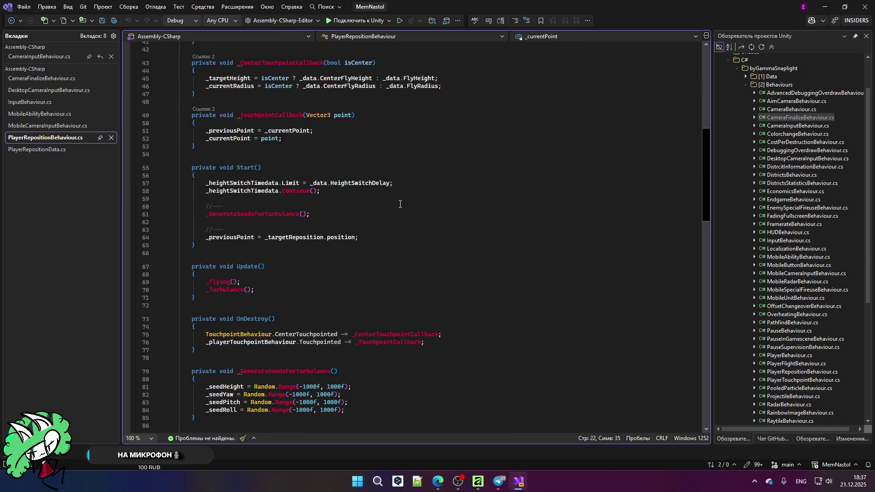
{"action": "scroll", "coordinate": [396, 205], "scroll_direction": "up", "scroll_amount": 7}
{"action": "scroll", "coordinate": [397, 204], "scroll_direction": "up", "scroll_amount": 5}
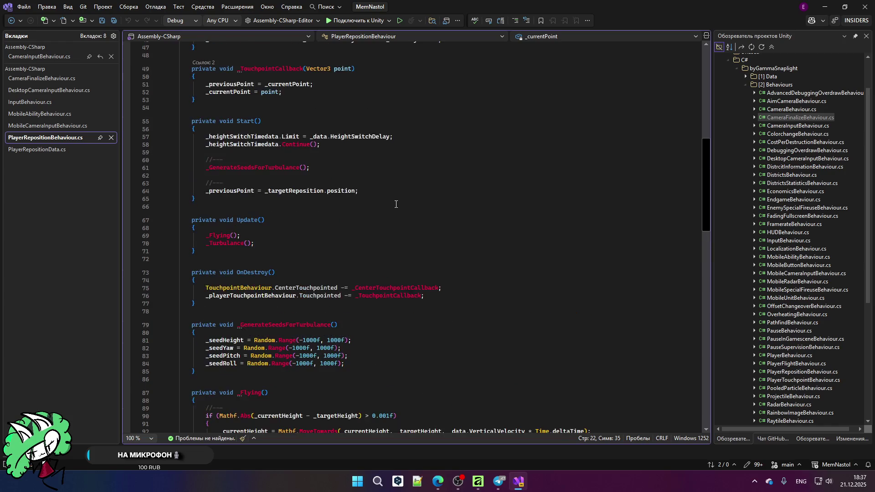
{"action": "scroll", "coordinate": [395, 201], "scroll_direction": "down", "scroll_amount": 15}
{"action": "scroll", "coordinate": [395, 199], "scroll_direction": "down", "scroll_amount": 3}
{"action": "scroll", "coordinate": [374, 201], "scroll_direction": "up", "scroll_amount": 10}
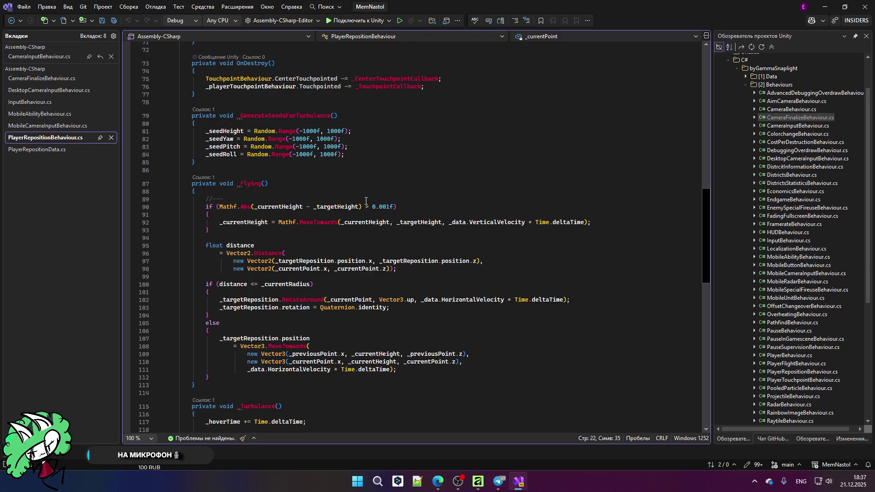
{"action": "scroll", "coordinate": [366, 201], "scroll_direction": "up", "scroll_amount": 7}
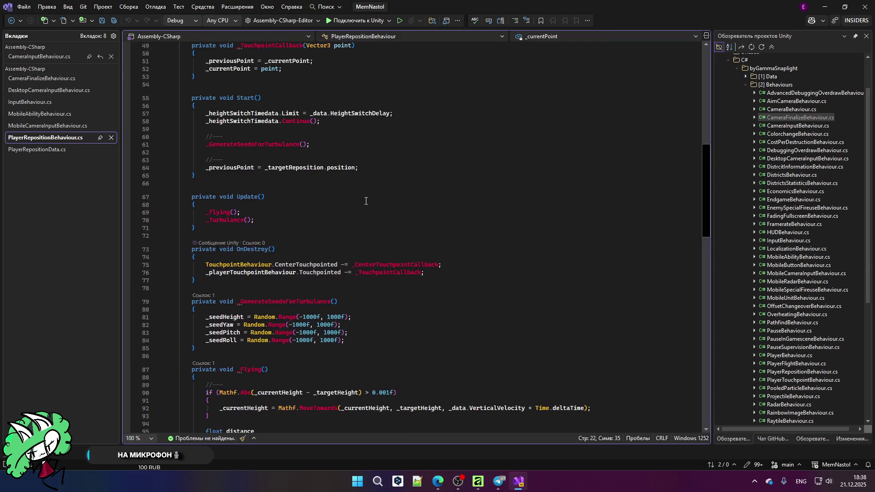
{"action": "scroll", "coordinate": [363, 200], "scroll_direction": "up", "scroll_amount": 3}
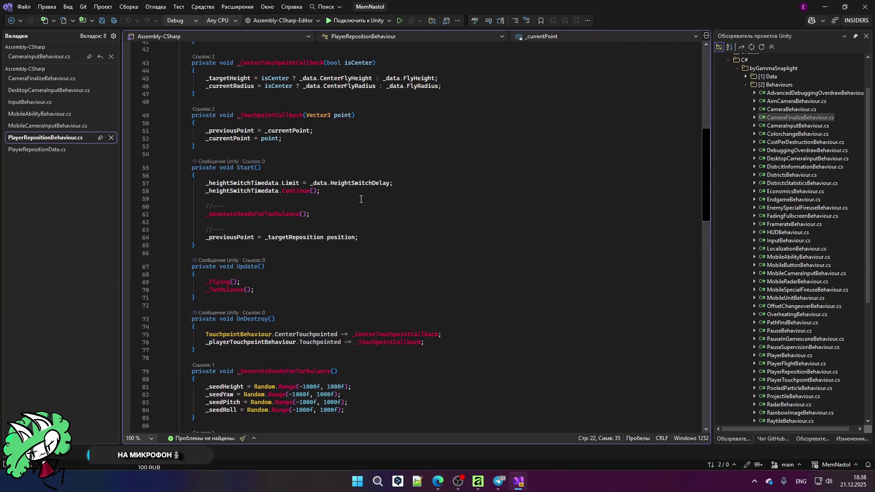
{"action": "scroll", "coordinate": [279, 199], "scroll_direction": "up", "scroll_amount": 2}
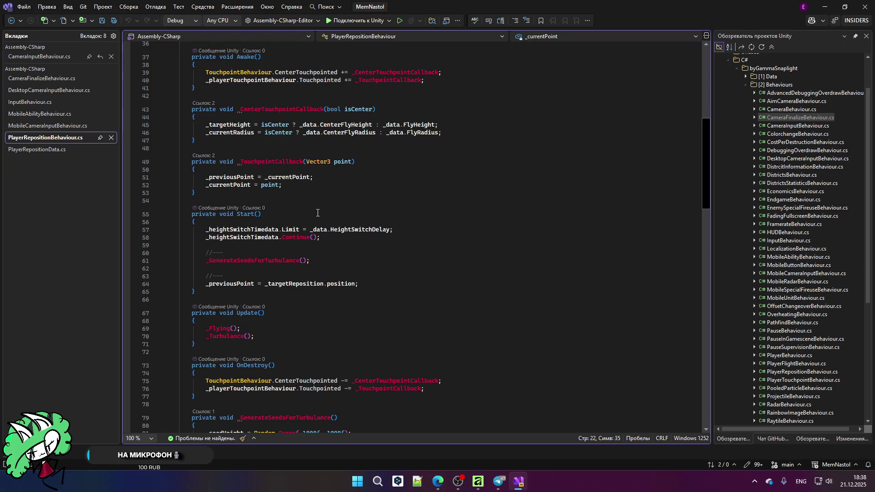
{"action": "left_click", "coordinate": [276, 199]}
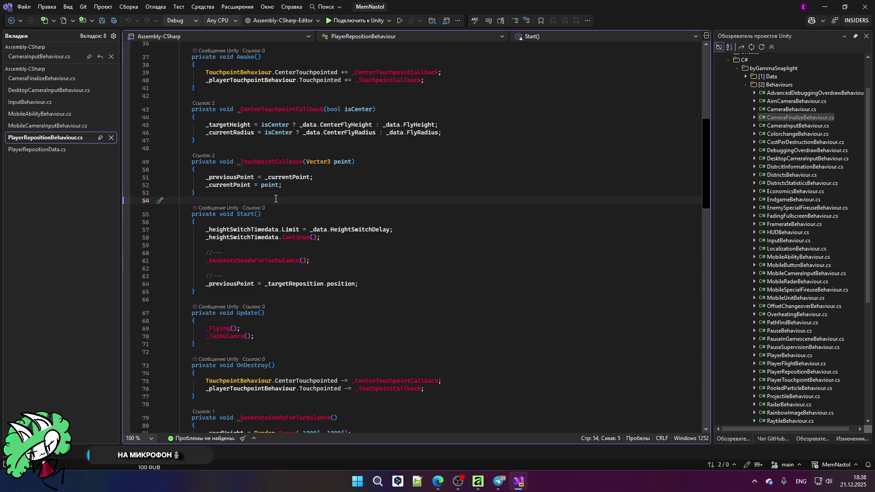
- Close the CameraInputBehaviour.cs file, leaving seven files open
{"action": "scroll", "coordinate": [260, 219], "scroll_direction": "up", "scroll_amount": 4}
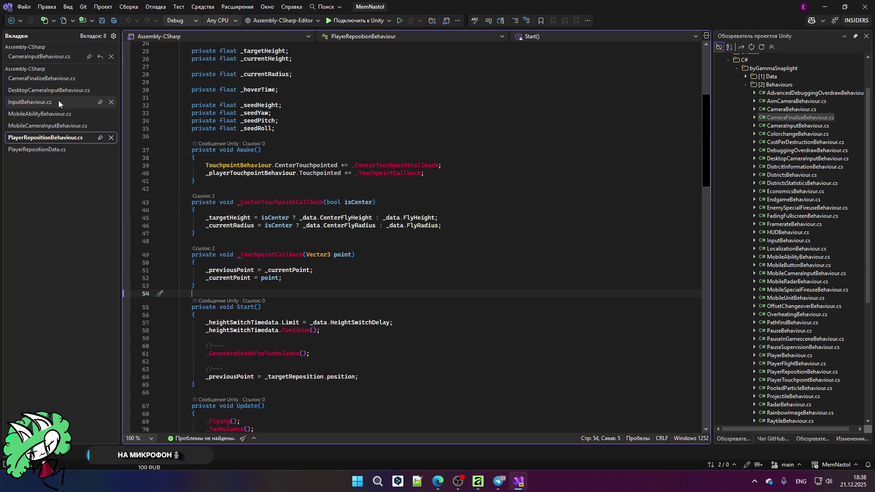
{"action": "left_click", "coordinate": [110, 56]}
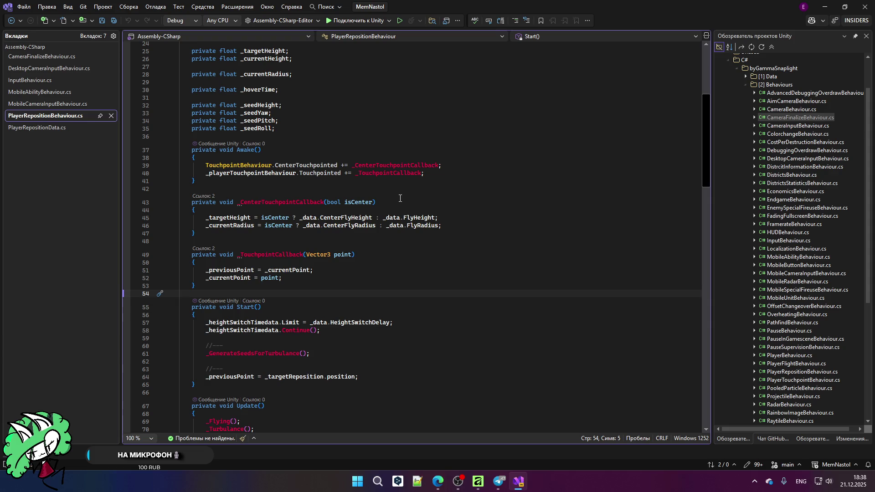
{"action": "scroll", "coordinate": [407, 185], "scroll_direction": "up", "scroll_amount": 5}
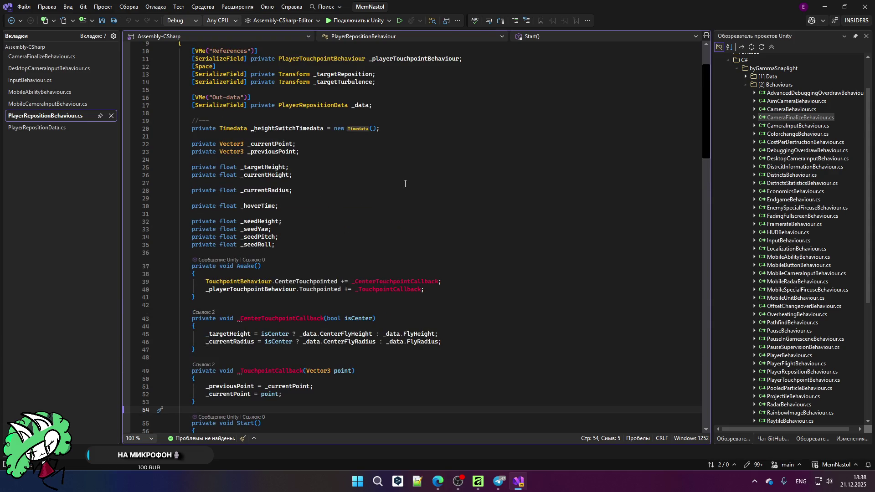